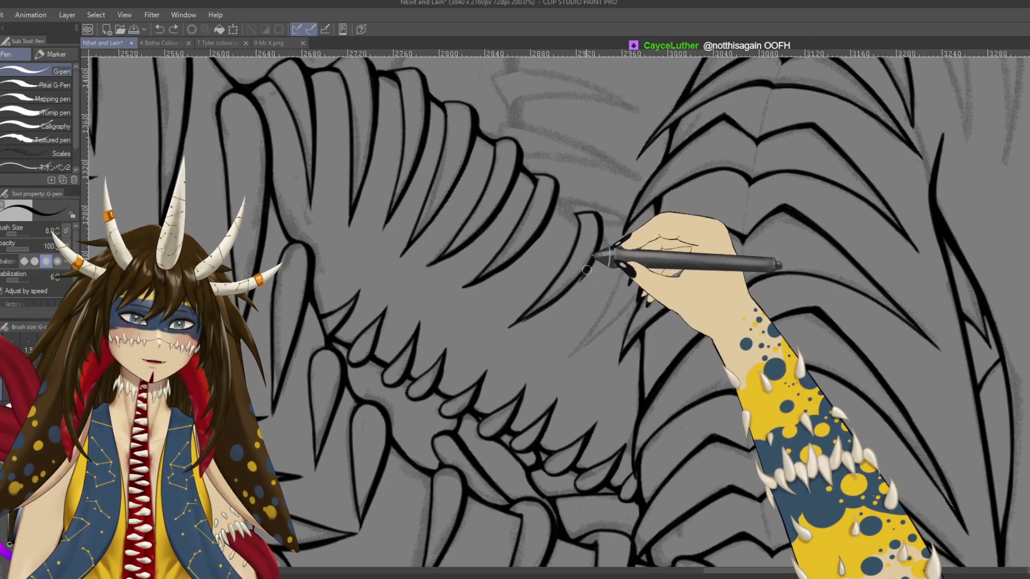
# Undo and redraw the right edge of a jaw tooth with the G-pen at 200%
pyautogui.hscroll(-10, 588, 268)
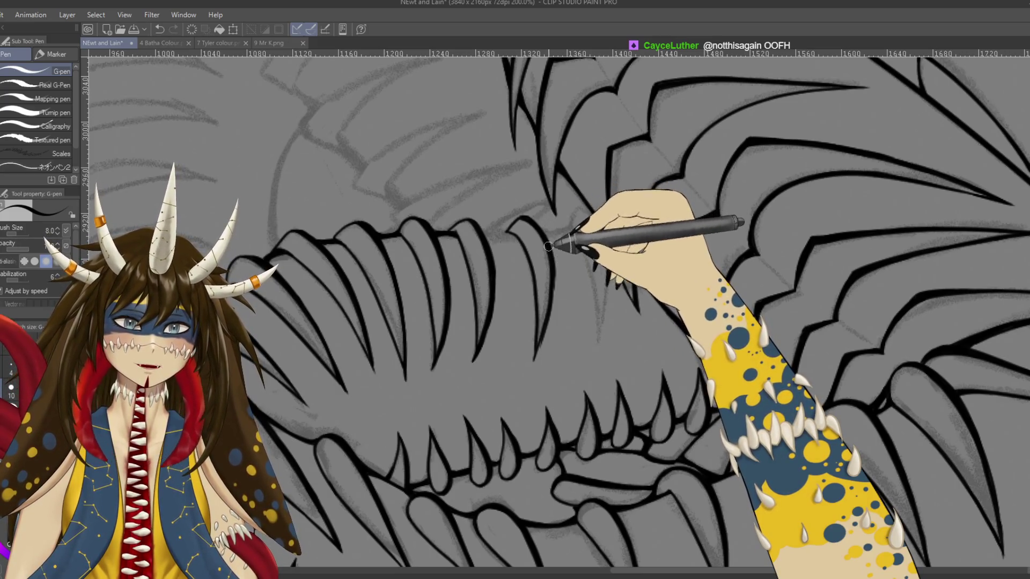
pyautogui.hotkey('ctrl', 'z')
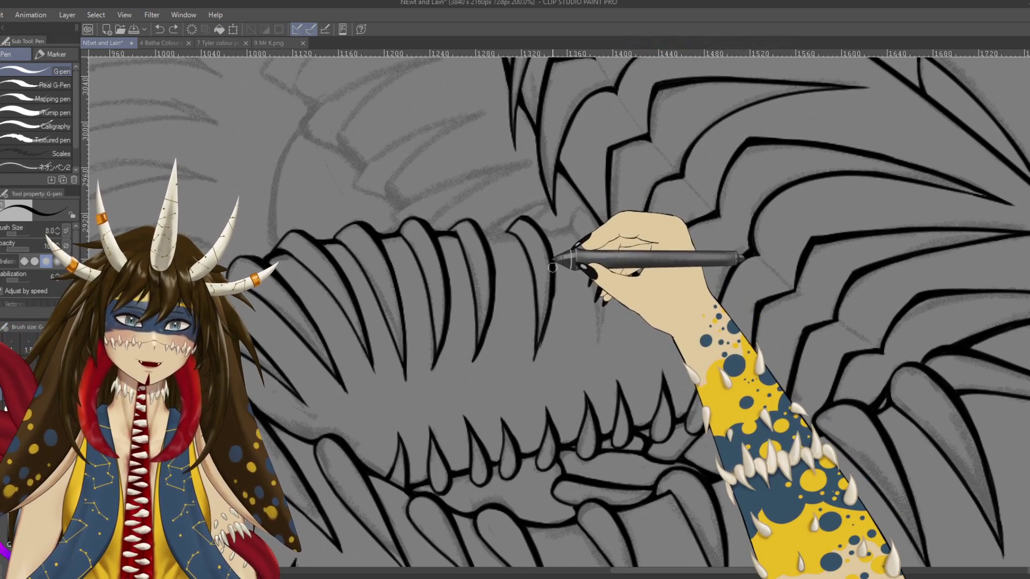
pyautogui.moveTo(552, 267); pyautogui.dragTo(533, 356)
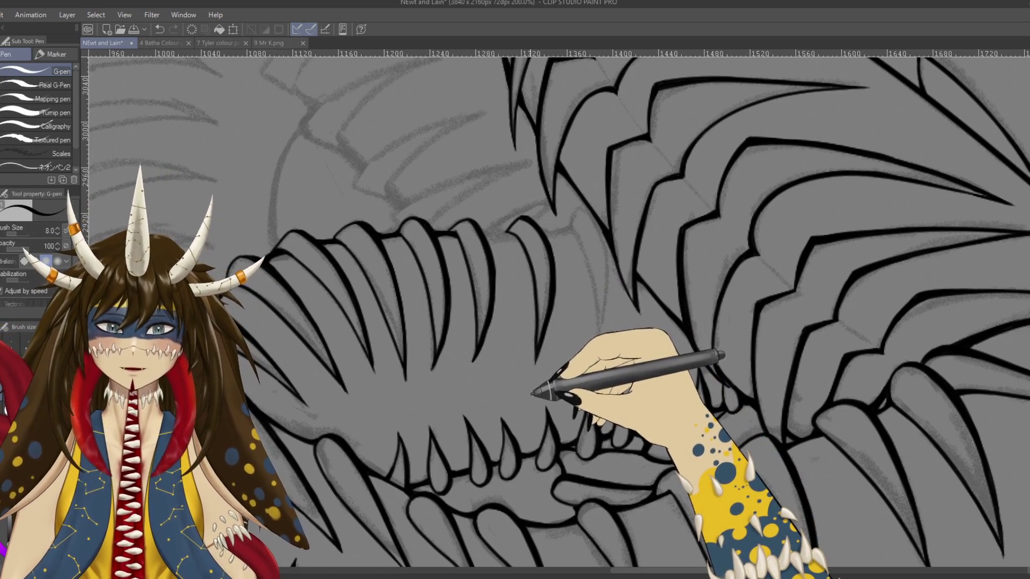
pyautogui.scroll(-10, 602, 271)
pyautogui.hscroll(10, 559, 413)
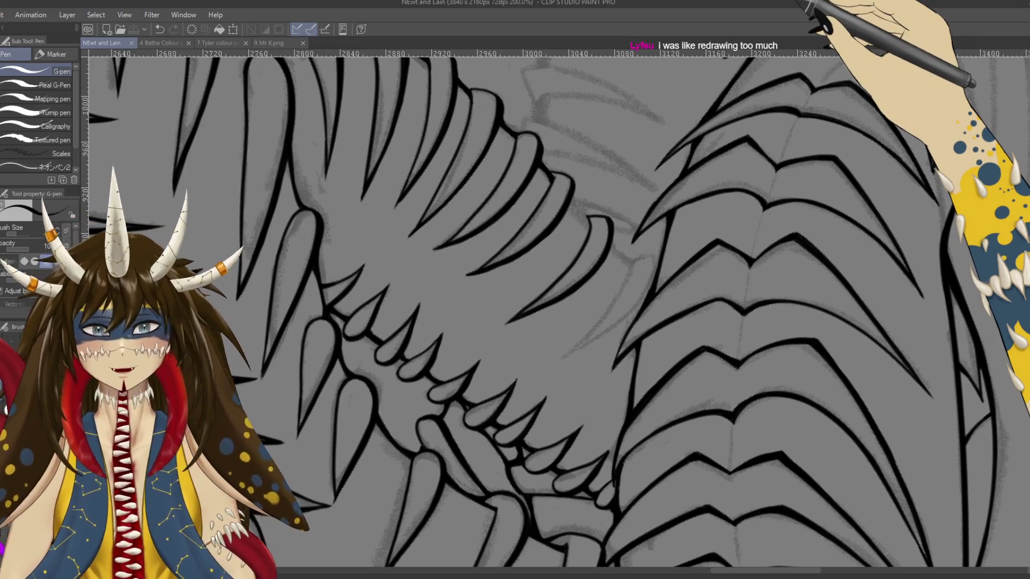
# Redraw the stroke across the jaw's teeth, save, and pan the view to the serpent's neck
pyautogui.scroll(-2, 552, 410)
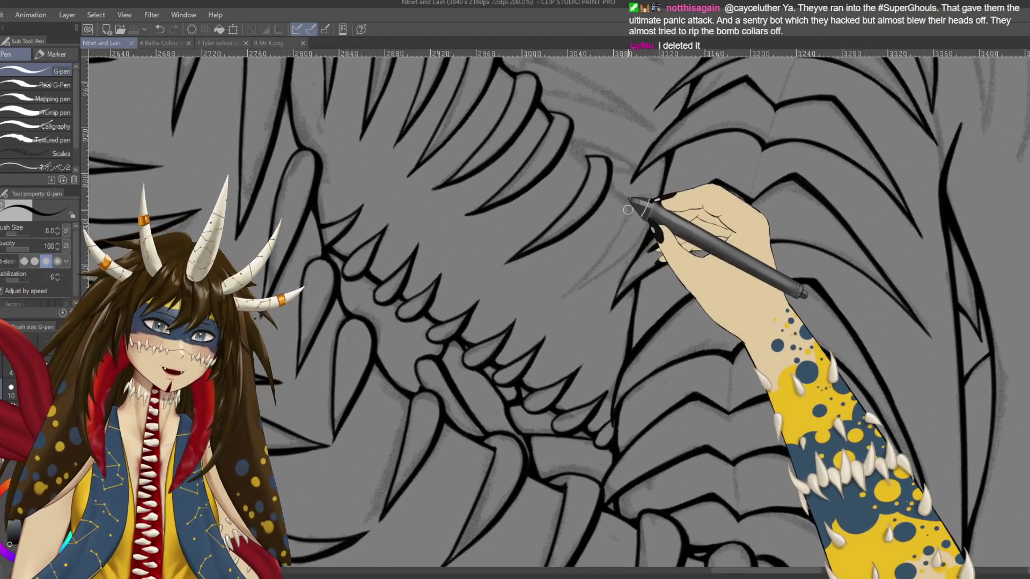
pyautogui.hotkey('ctrl', 'z')
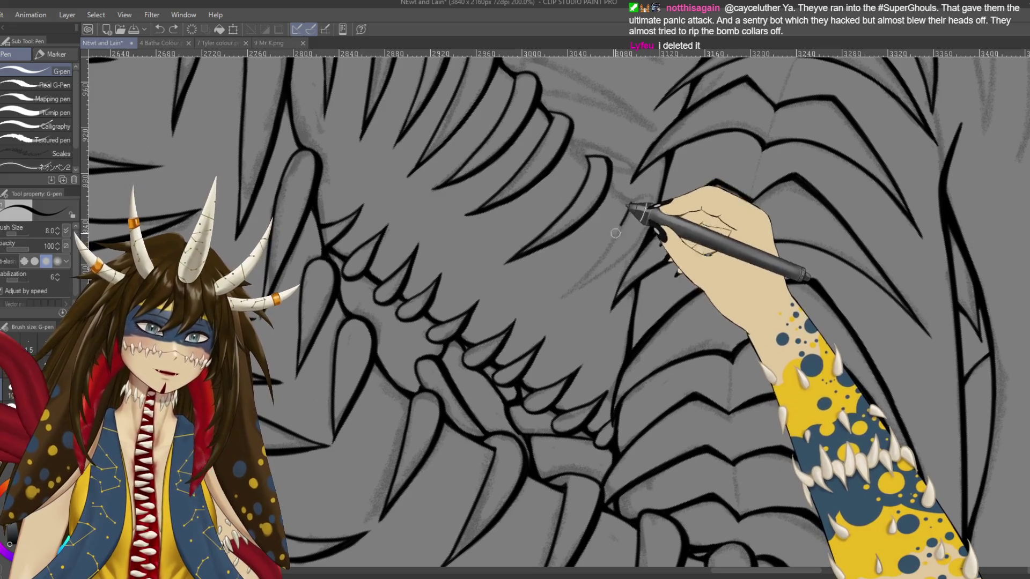
pyautogui.moveTo(662, 193)
pyautogui.mouseDown()
pyautogui.moveTo(601, 259)
pyautogui.moveTo(579, 181)
pyautogui.mouseUp()
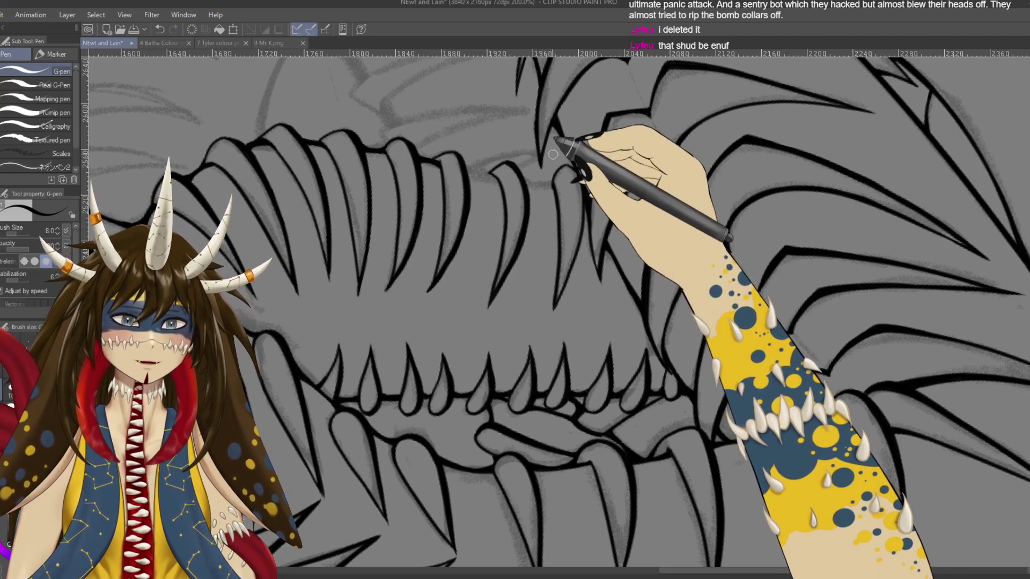
pyautogui.moveTo(553, 154); pyautogui.dragTo(618, 189)
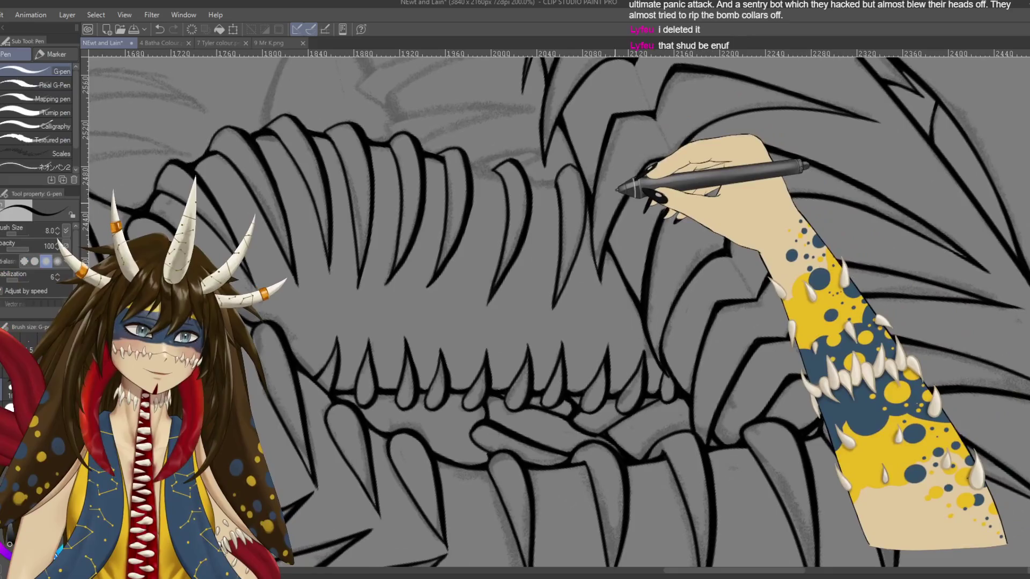
pyautogui.hotkey('ctrl', 's')
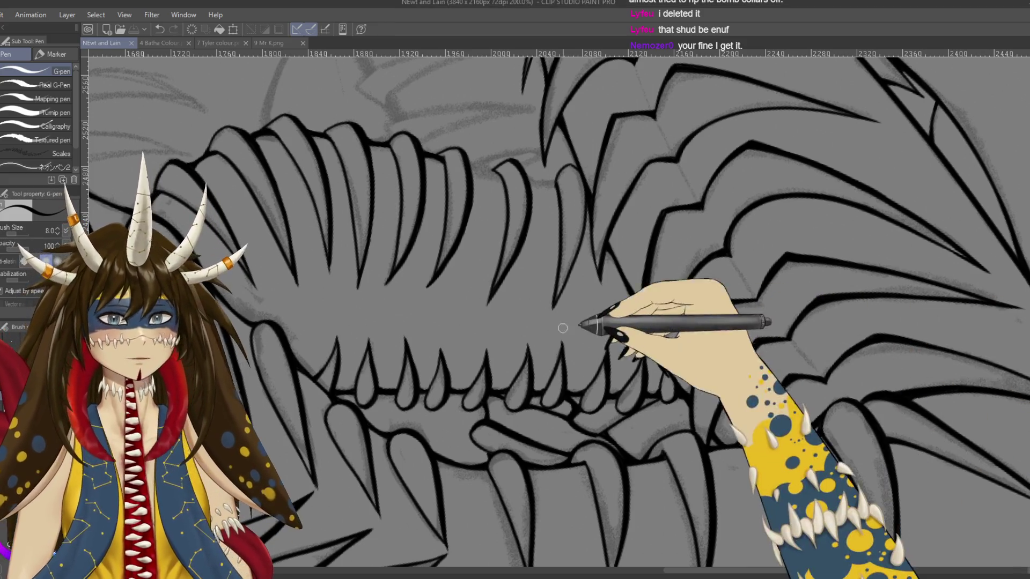
pyautogui.press('r')
pyautogui.moveTo(535, 192); pyautogui.dragTo(694, 147)
# Ink the outer curve under the left neck coil, redrawing it once, and save
pyautogui.press('p')
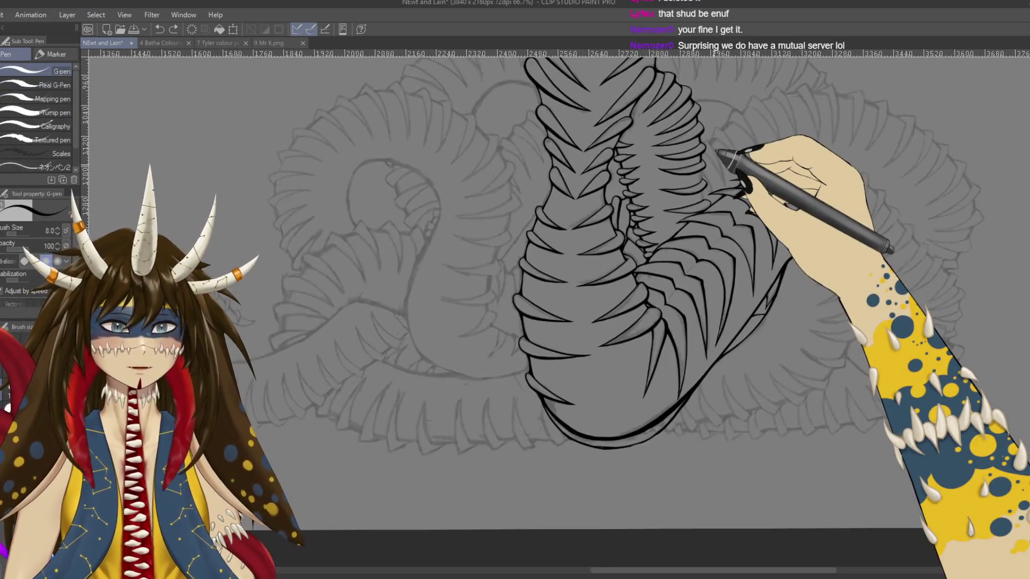
pyautogui.hotkey('ctrl', '-')
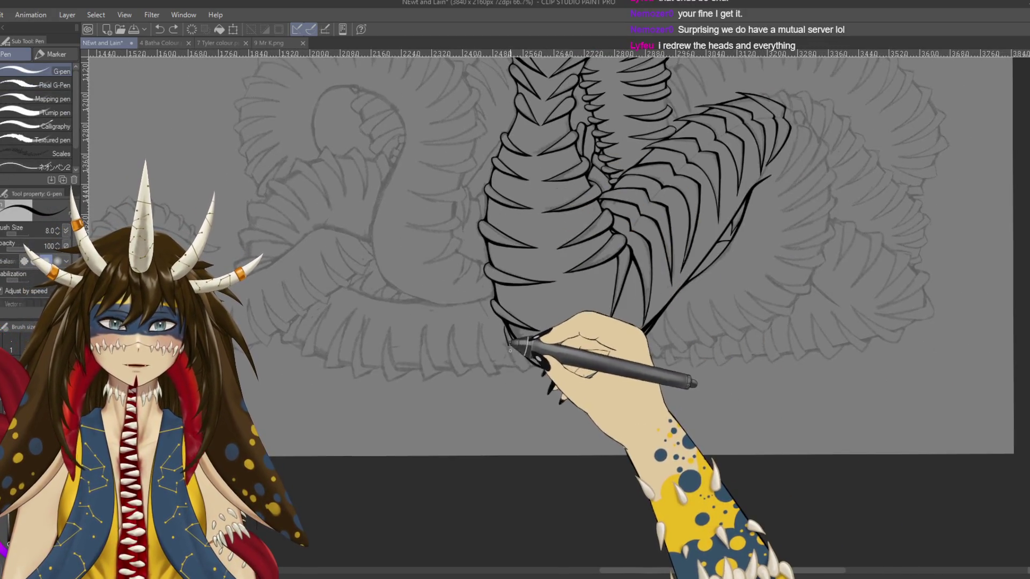
pyautogui.moveTo(507, 327); pyautogui.dragTo(590, 371)
pyautogui.moveTo(506, 329); pyautogui.dragTo(612, 370)
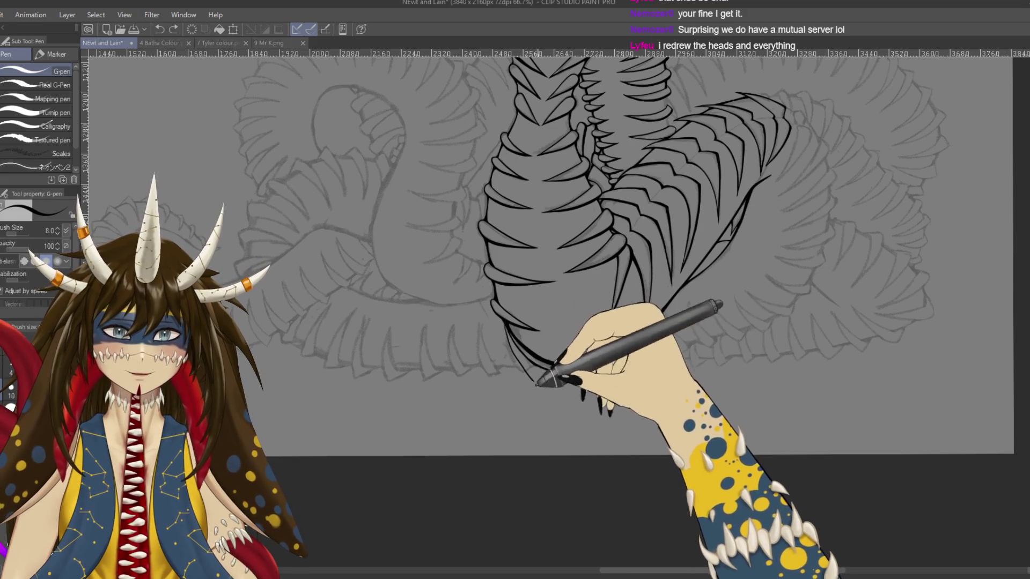
pyautogui.hotkey('ctrl', 'z')
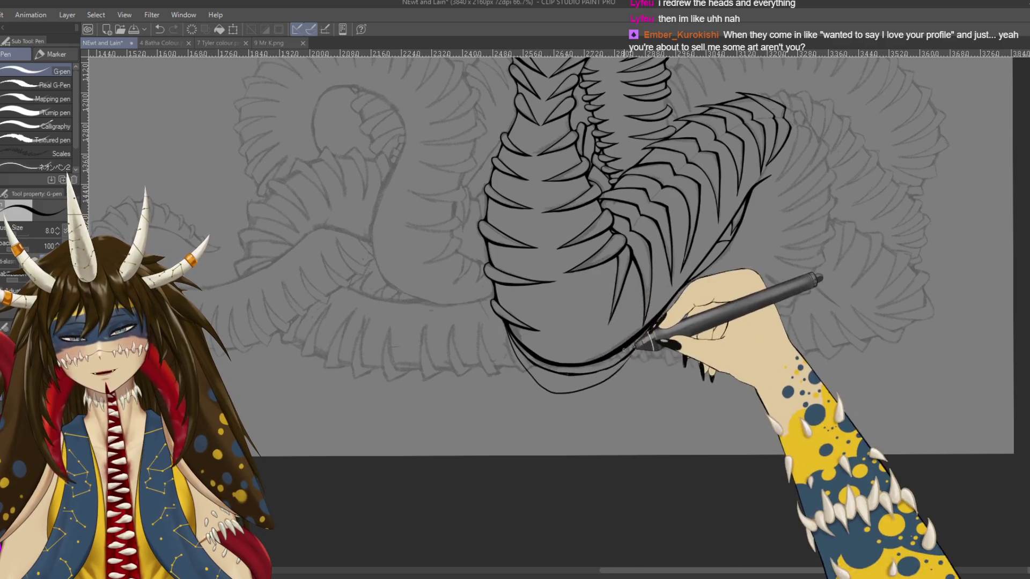
pyautogui.moveTo(507, 328); pyautogui.dragTo(657, 319)
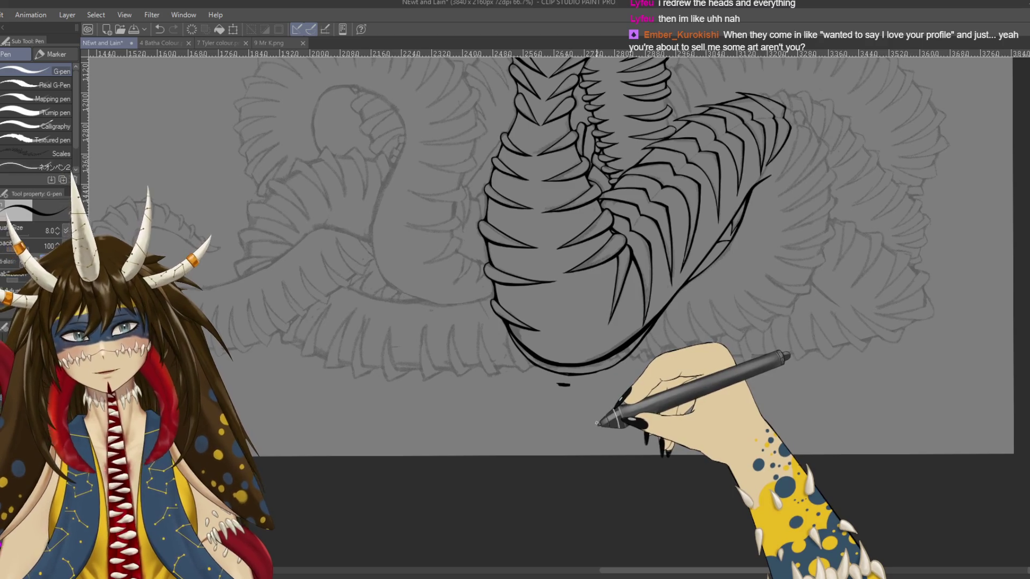
pyautogui.hotkey('ctrl', 's')
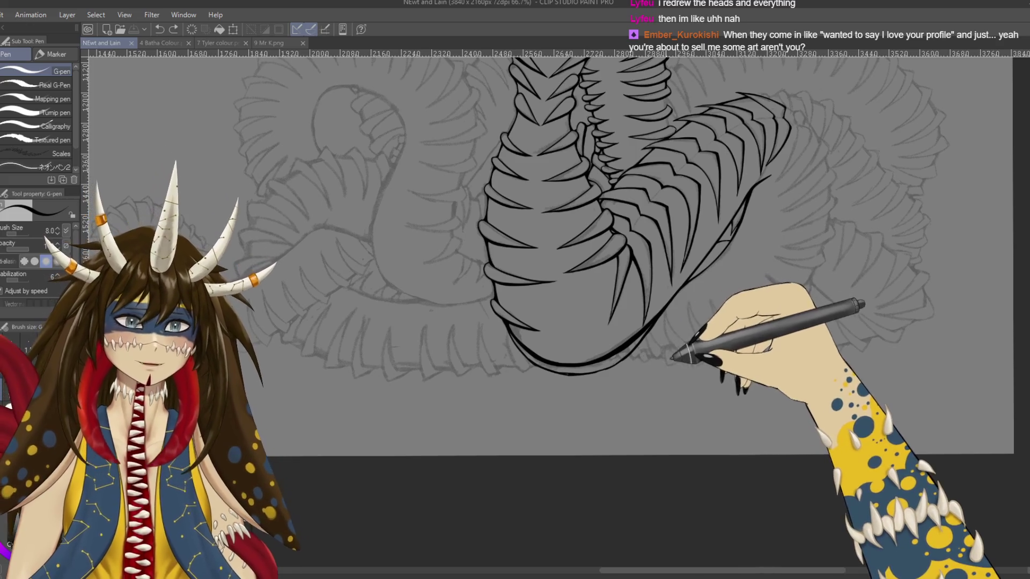
# Add a small stroke near the neck, save, then try and undo a line inside the neck
pyautogui.scroll(3, 536, 268)
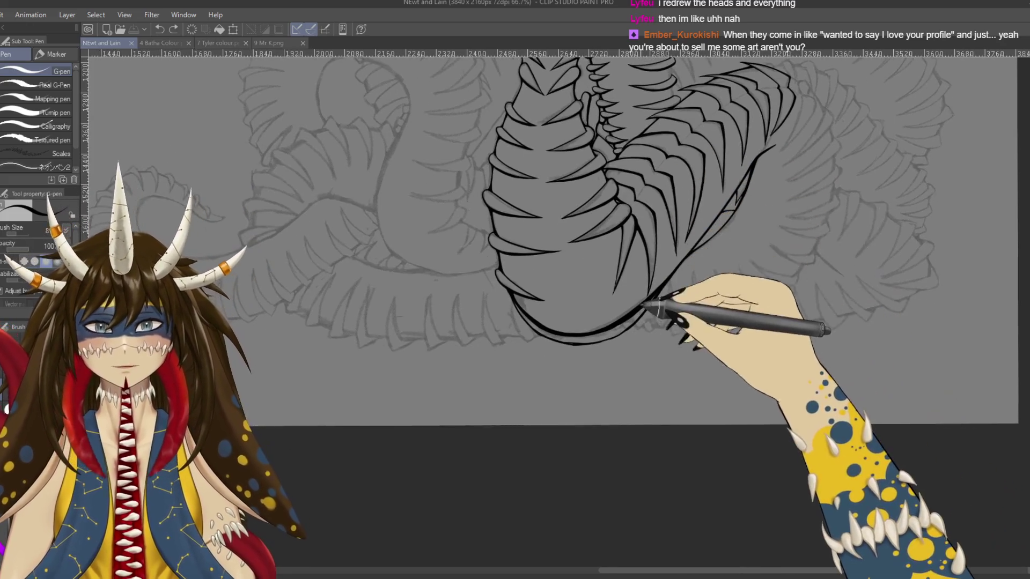
pyautogui.scroll(3, 537, 268)
pyautogui.moveTo(553, 133); pyautogui.dragTo(553, 137)
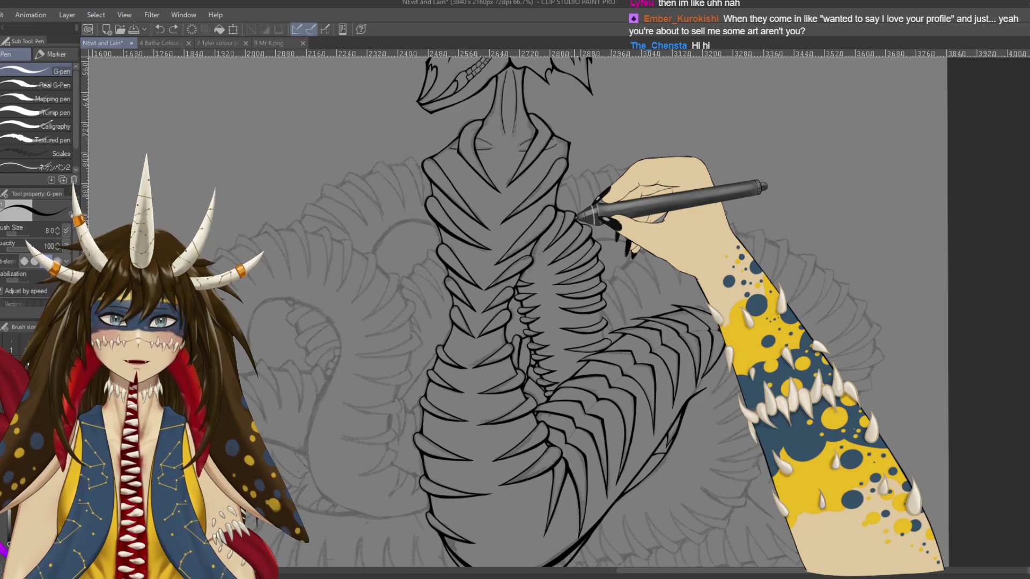
pyautogui.hotkey('ctrl', 's')
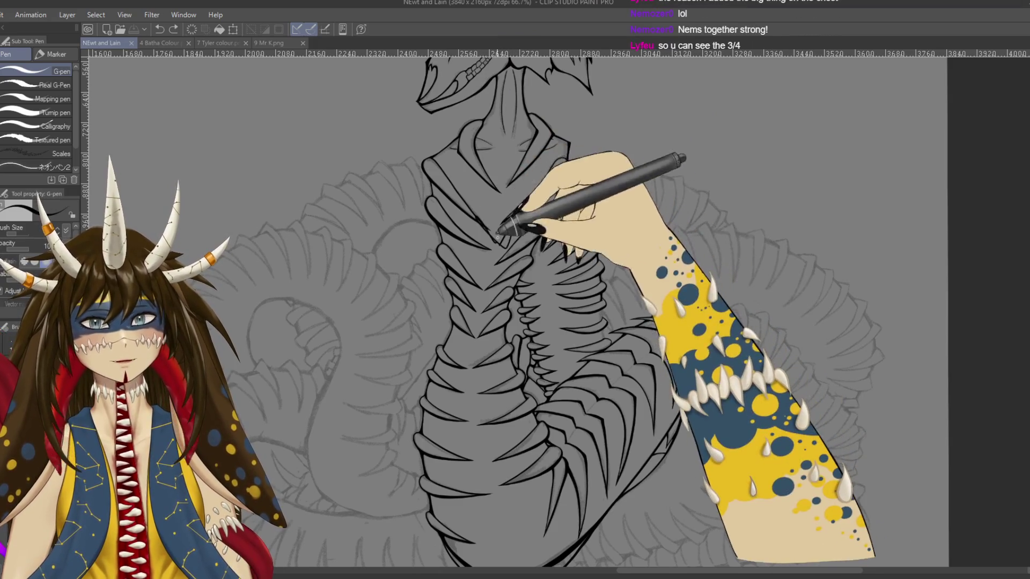
pyautogui.moveTo(494, 198); pyautogui.dragTo(493, 247)
pyautogui.hotkey('ctrl', 'z')
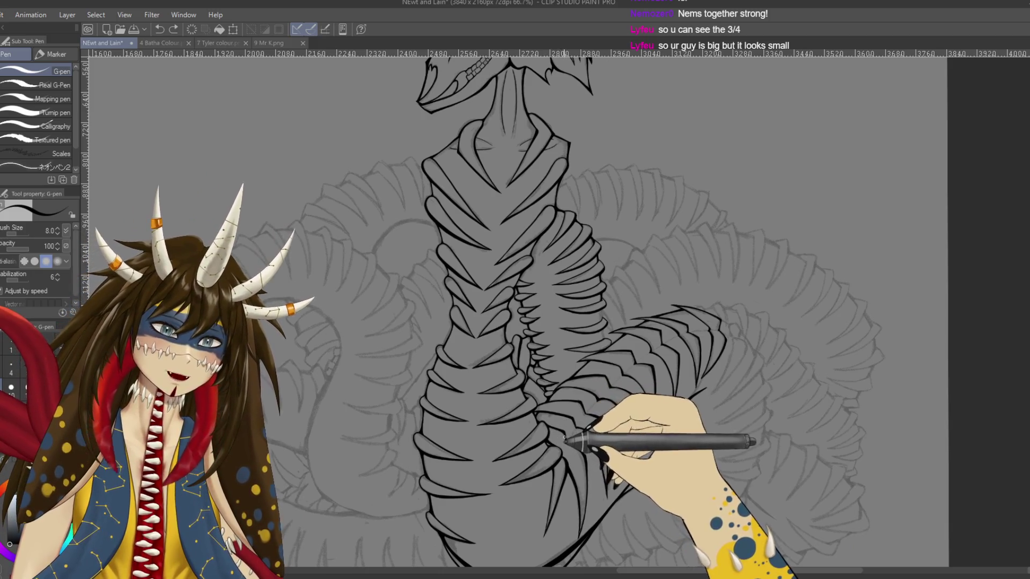
# Ink a line along the tail's spine and long rib strokes over the torso and neck
pyautogui.moveTo(558, 410); pyautogui.dragTo(764, 375)
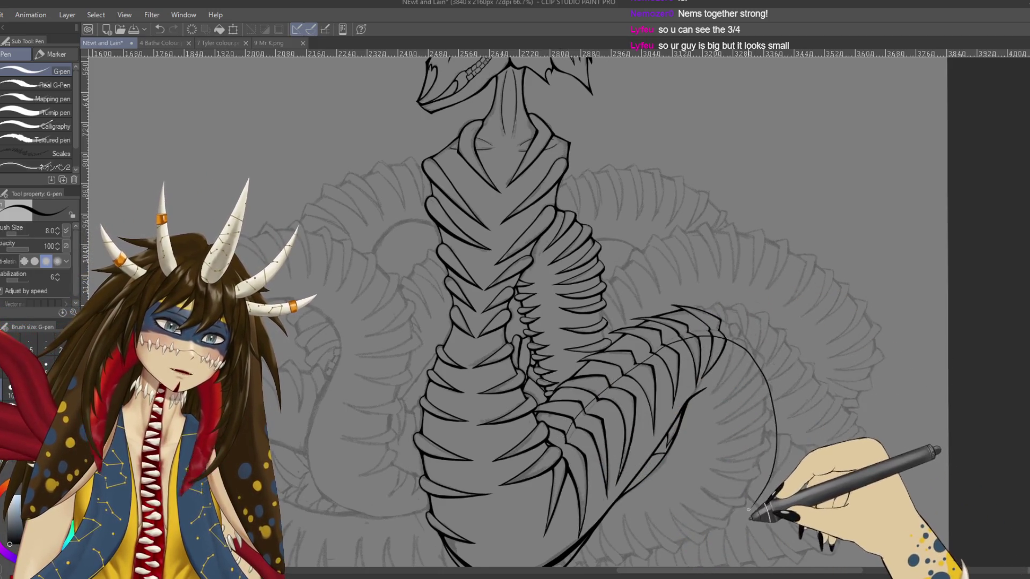
pyautogui.moveTo(690, 476); pyautogui.dragTo(635, 380)
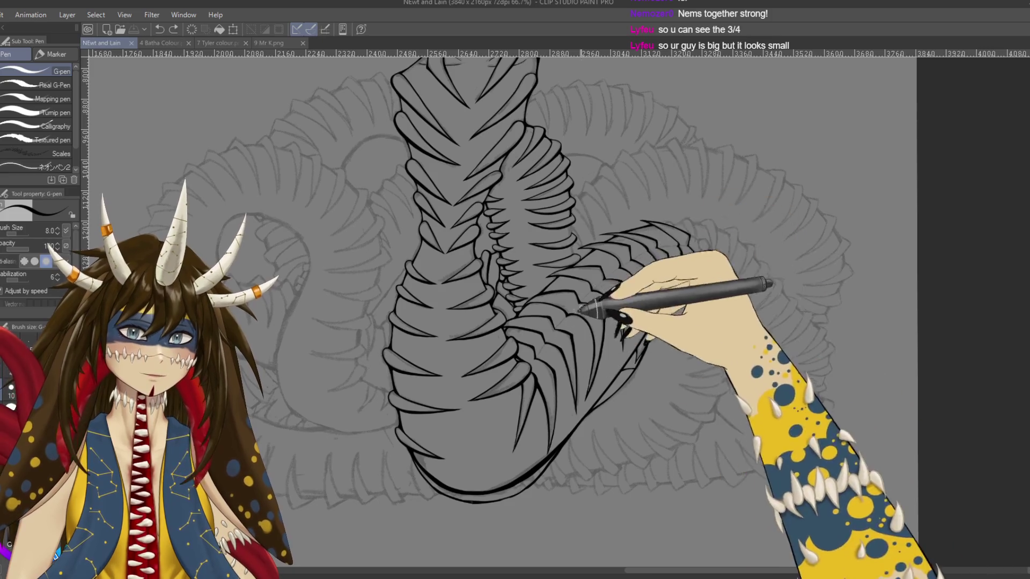
pyautogui.moveTo(688, 307); pyautogui.dragTo(662, 288)
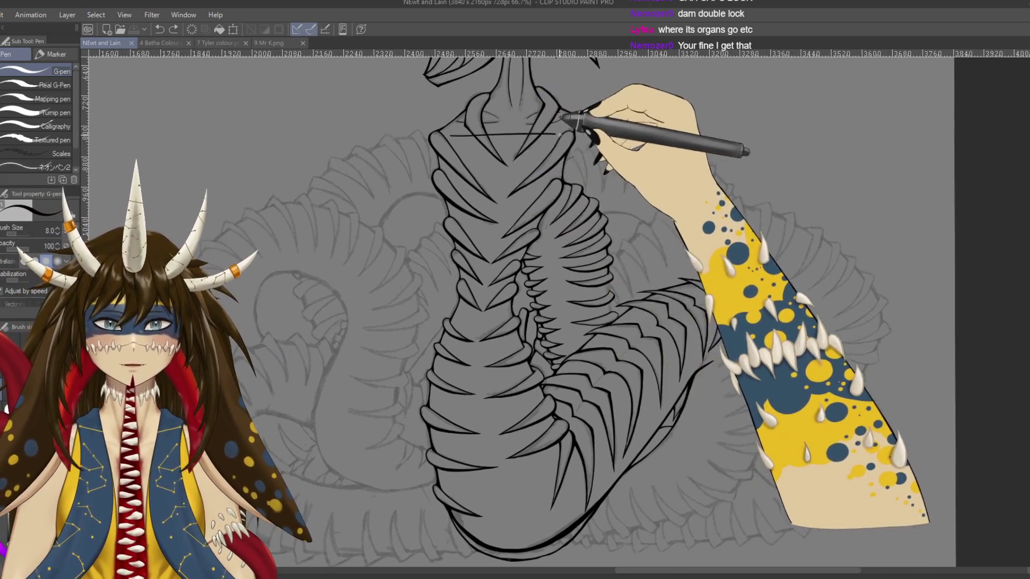
pyautogui.moveTo(486, 134); pyautogui.dragTo(448, 135)
pyautogui.moveTo(564, 445)
pyautogui.mouseDown()
pyautogui.moveTo(440, 215)
pyautogui.moveTo(376, 453)
pyautogui.moveTo(439, 212)
pyautogui.mouseUp()
pyautogui.moveTo(555, 301); pyautogui.dragTo(526, 413)
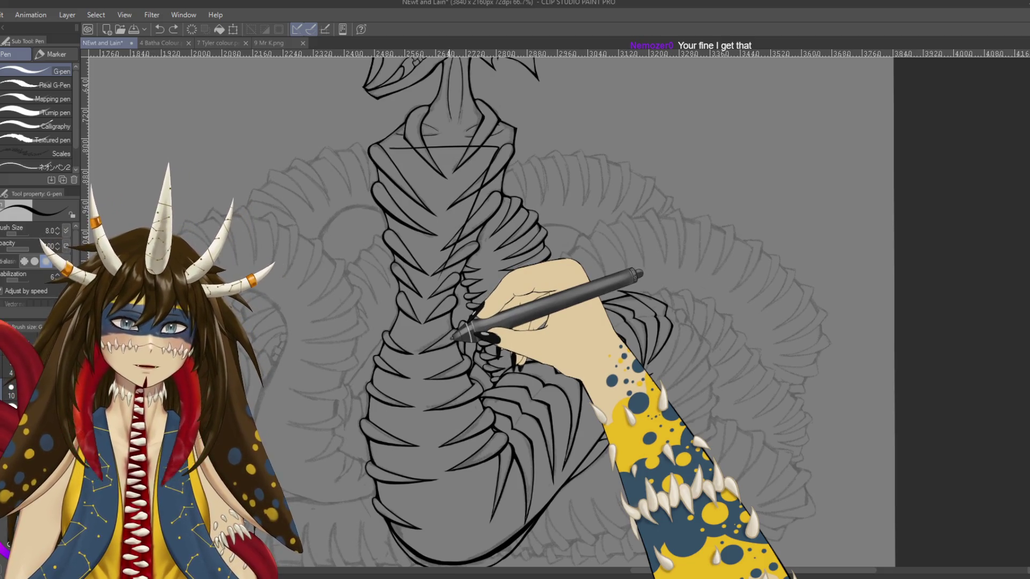
# Ink ridged rib lines along the tail and undo the stray ellipse around the figure
pyautogui.moveTo(430, 349)
pyautogui.mouseDown()
pyautogui.moveTo(483, 533)
pyautogui.moveTo(619, 272)
pyautogui.mouseUp()
pyautogui.hotkey('ctrl', 'z')
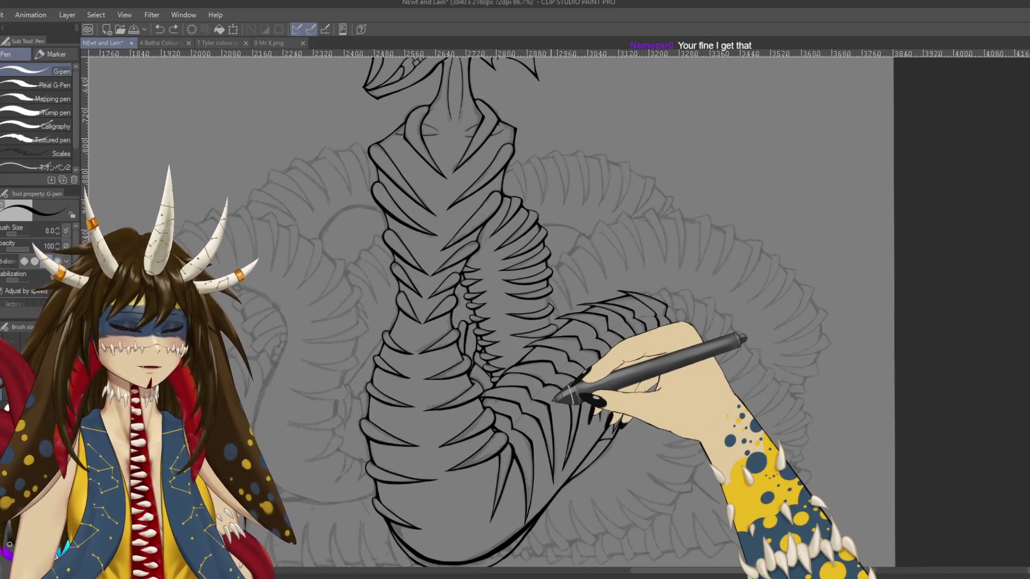
pyautogui.moveTo(551, 400); pyautogui.dragTo(512, 330)
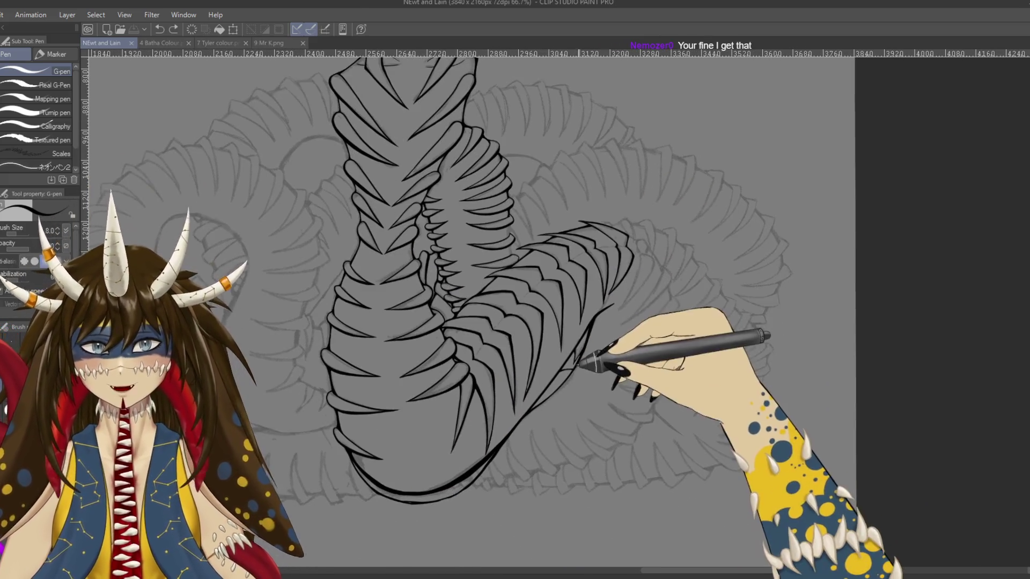
pyautogui.scroll(3, 553, 215)
# Save, then ink a short rib stroke along the neck
pyautogui.scroll(2, 553, 214)
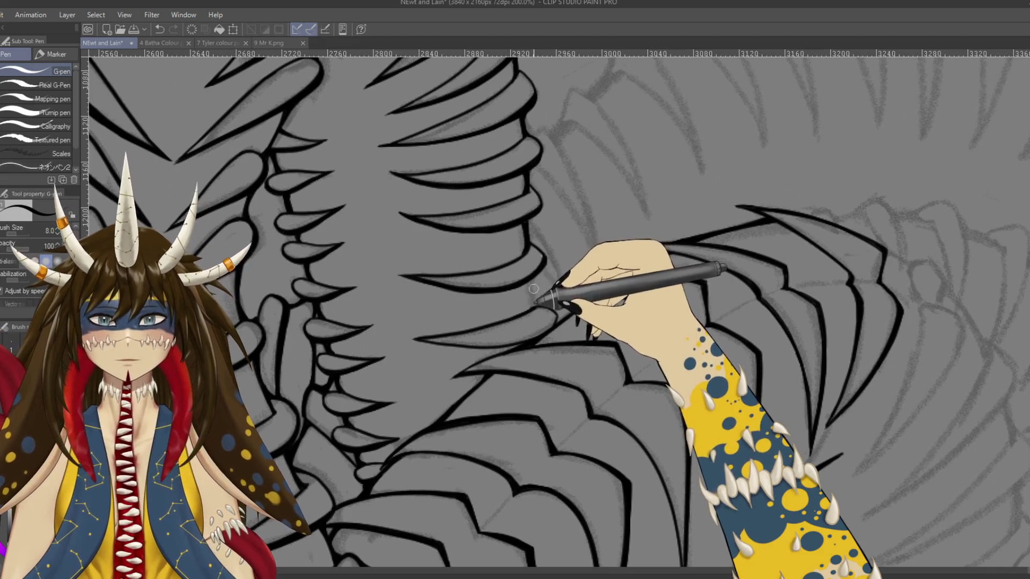
pyautogui.hotkey('ctrl', 's')
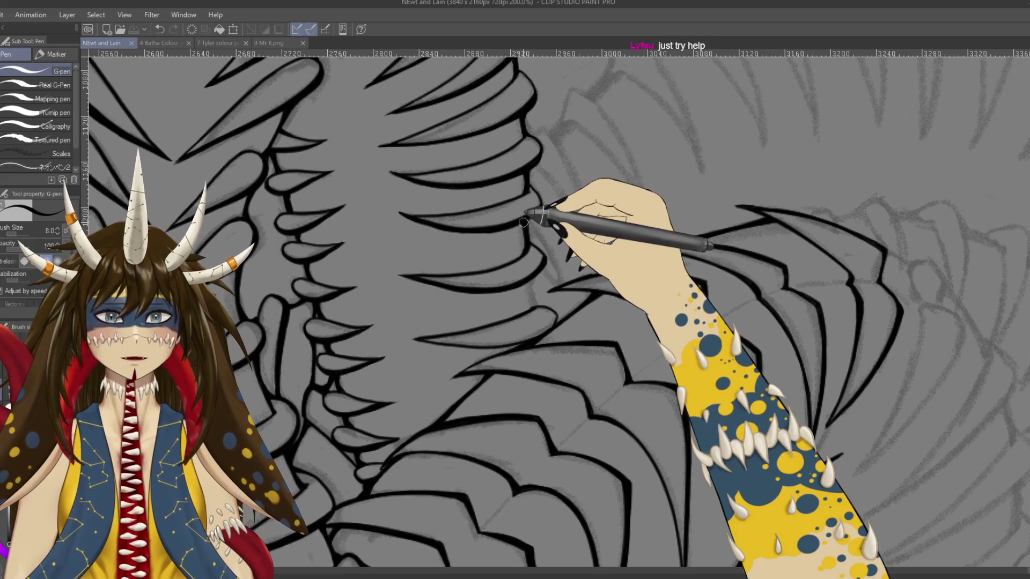
pyautogui.moveTo(522, 222); pyautogui.dragTo(541, 171)
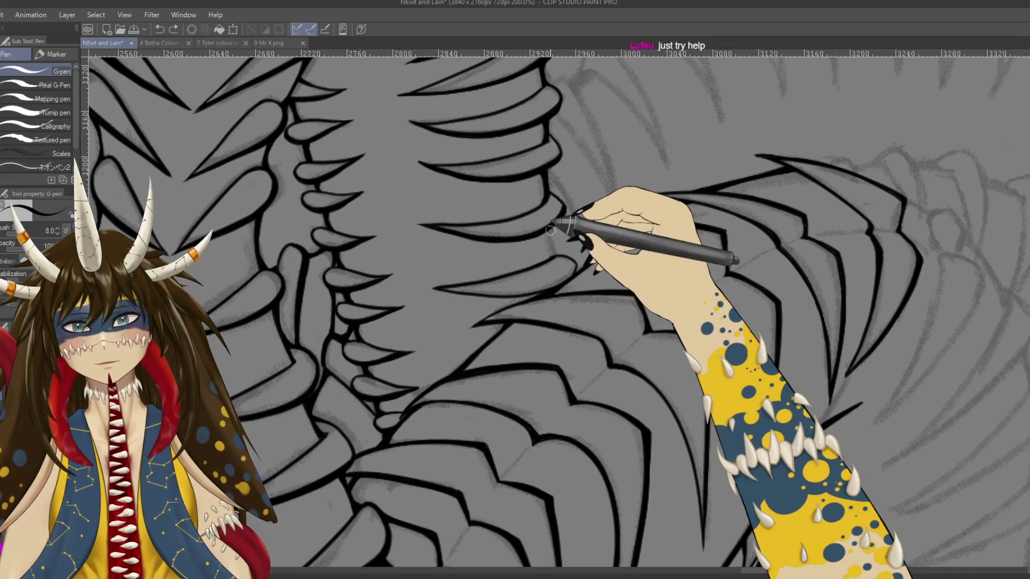
pyautogui.moveTo(549, 231); pyautogui.dragTo(556, 252)
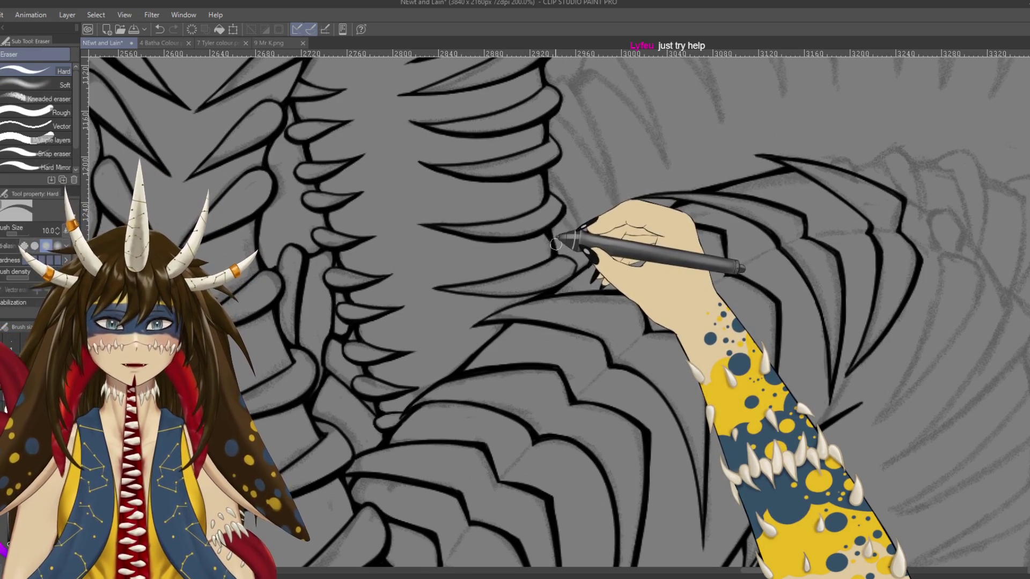
pyautogui.press('p')
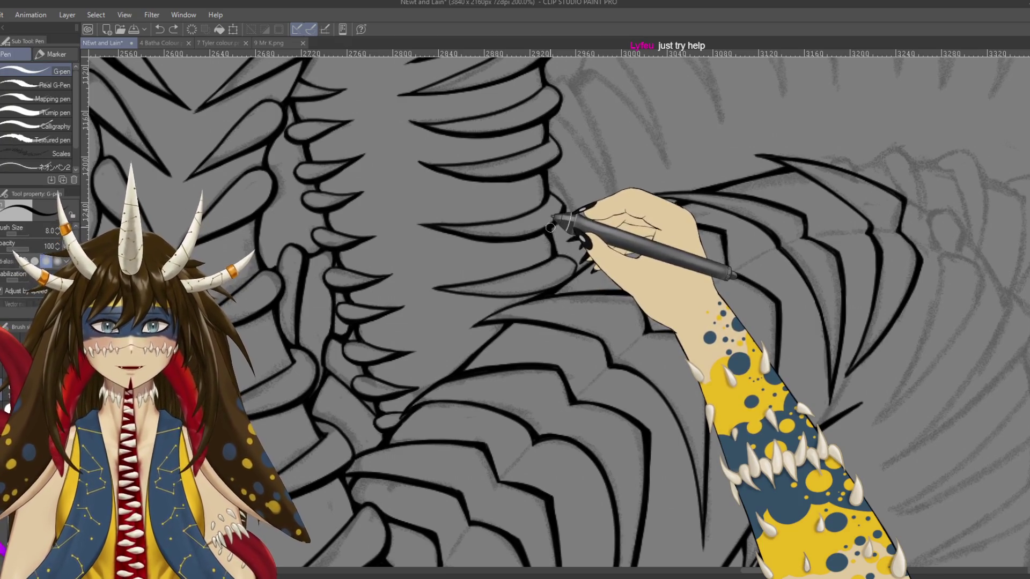
pyautogui.scroll(5, 569, 356)
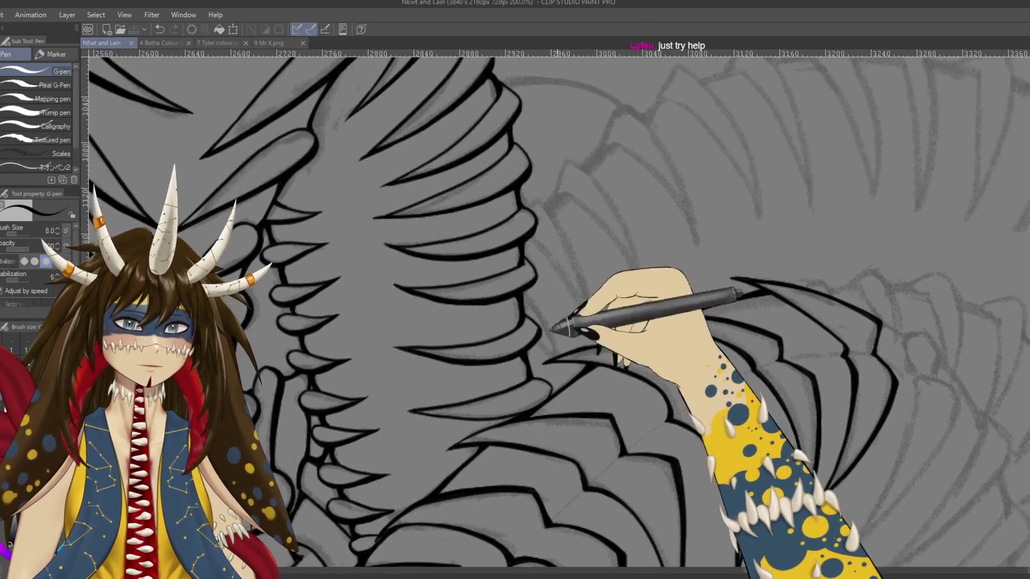
pyautogui.scroll(-5, 561, 375)
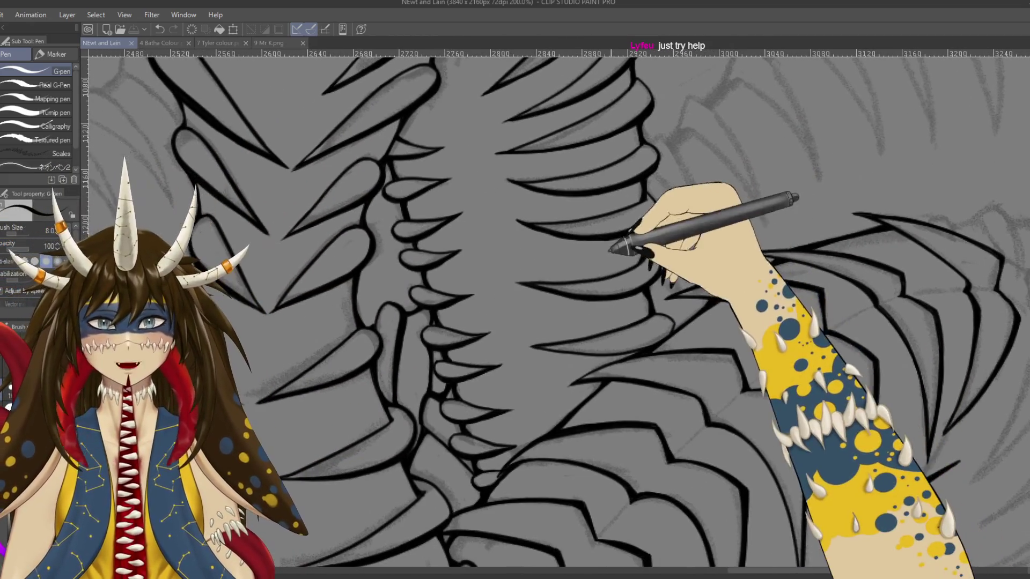
pyautogui.hscroll(2, 558, 311)
# Clean up the neck ribs with the Hard eraser and G-pen, save, and zoom out to 33.3%
pyautogui.press('e')
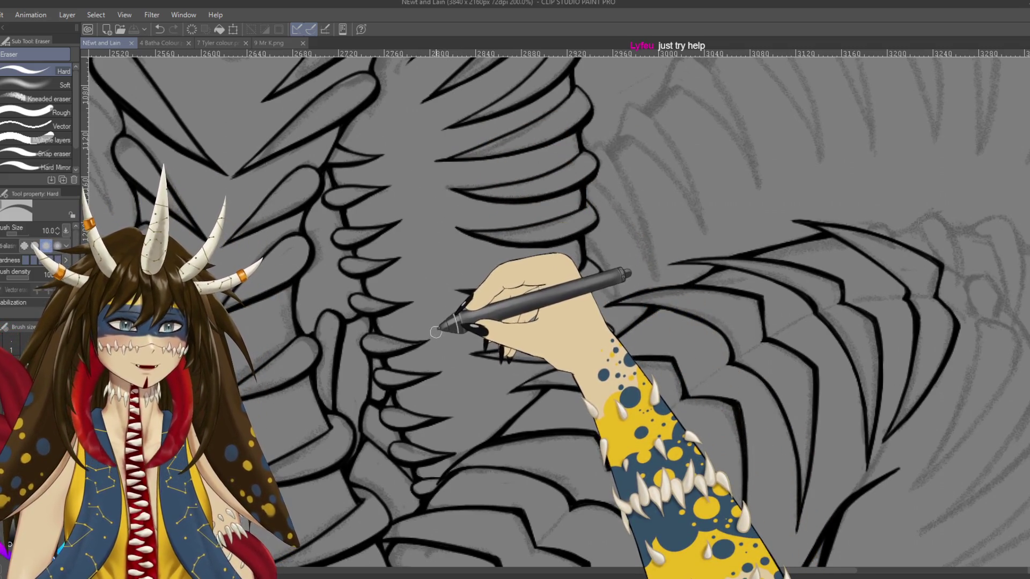
pyautogui.press('p')
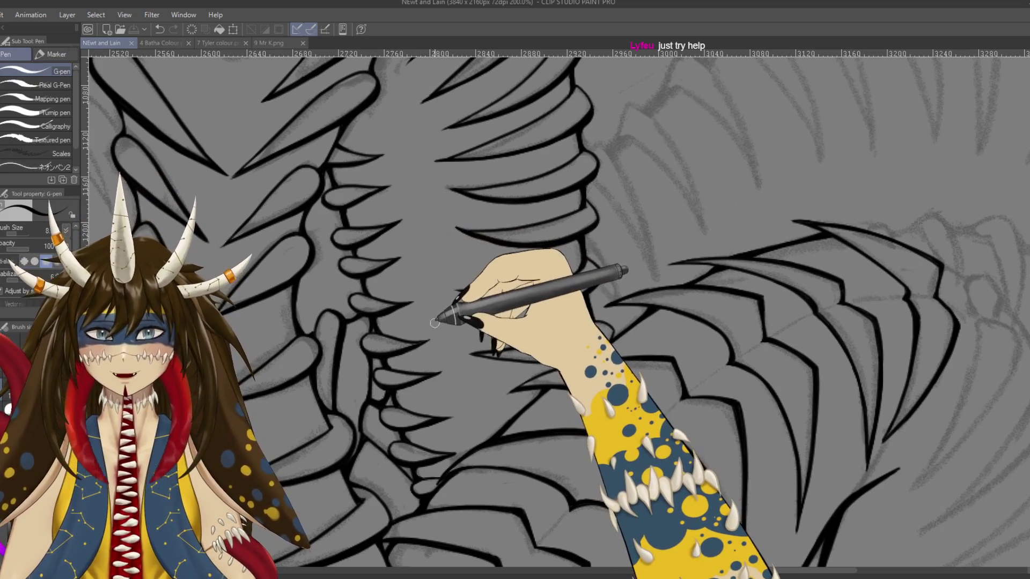
pyautogui.press('e')
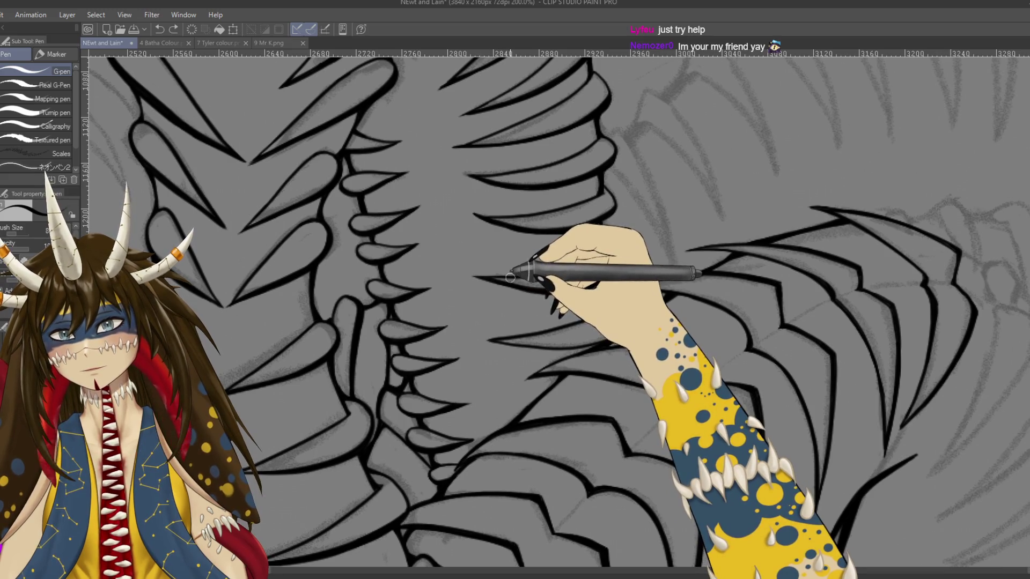
pyautogui.hotkey('ctrl', 's')
pyautogui.moveTo(574, 277); pyautogui.dragTo(441, 216)
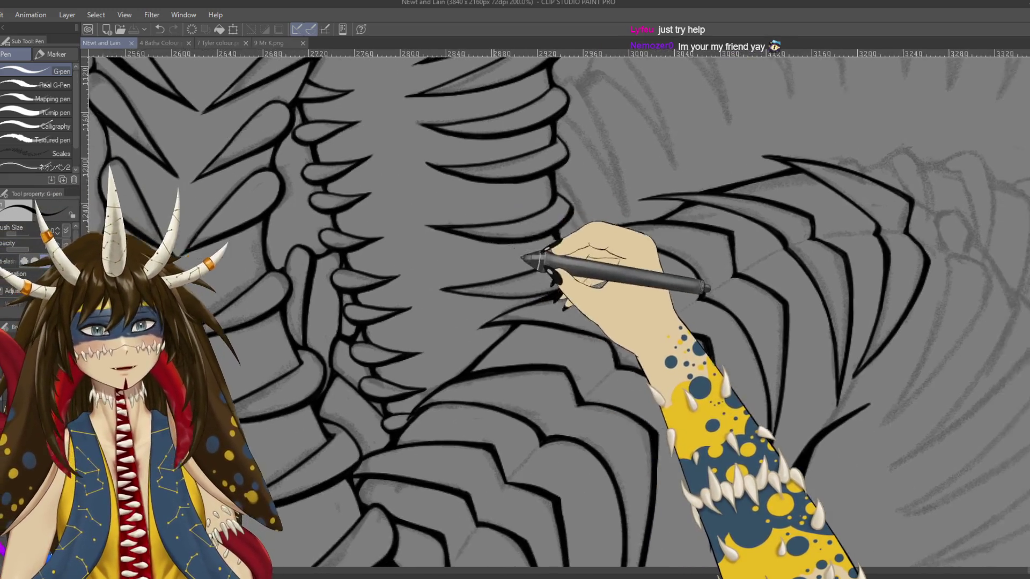
pyautogui.scroll(-4, 441, 215)
pyautogui.scroll(-2, 442, 216)
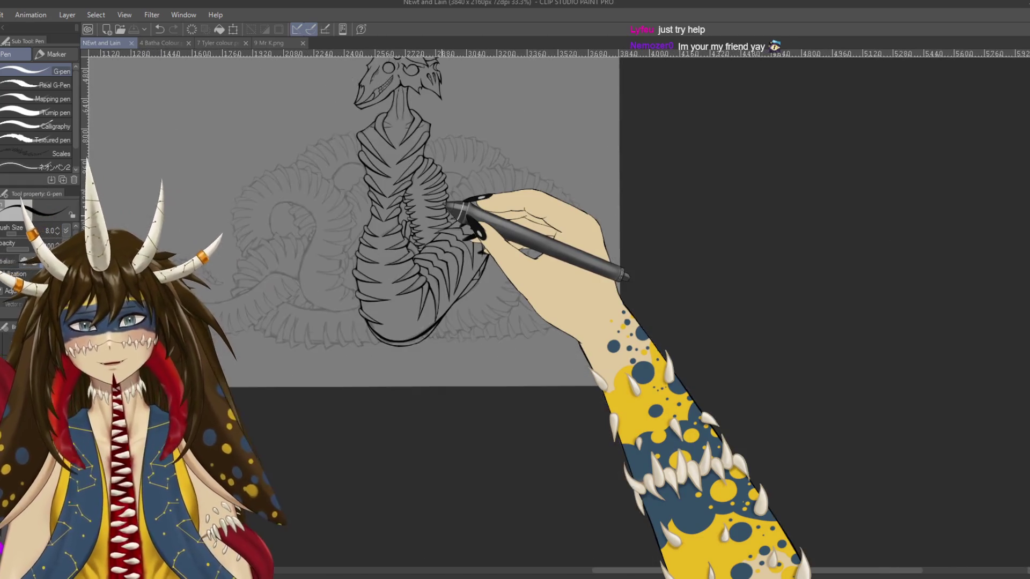
# Turn on visibility of the hidden reference layer in the Layer panel
pyautogui.moveTo(448, 205); pyautogui.dragTo(529, 222)
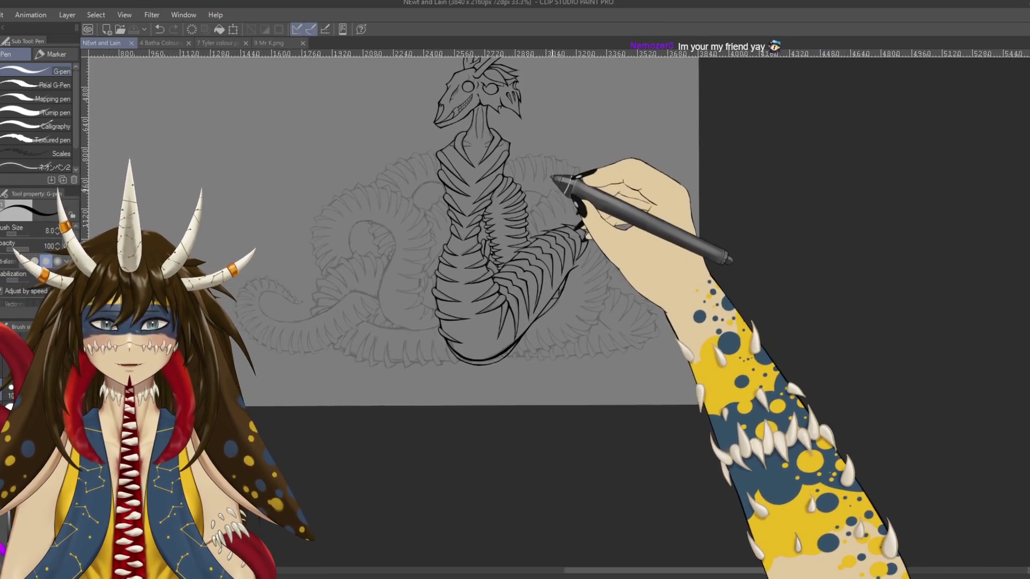
pyautogui.moveTo(542, 161); pyautogui.dragTo(708, 247)
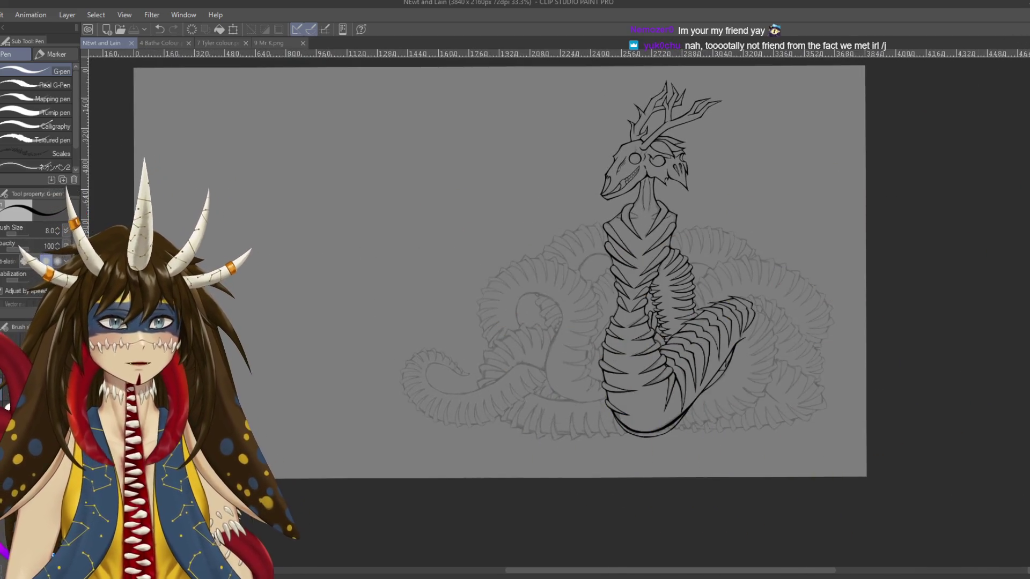
pyautogui.click(1019, 33)
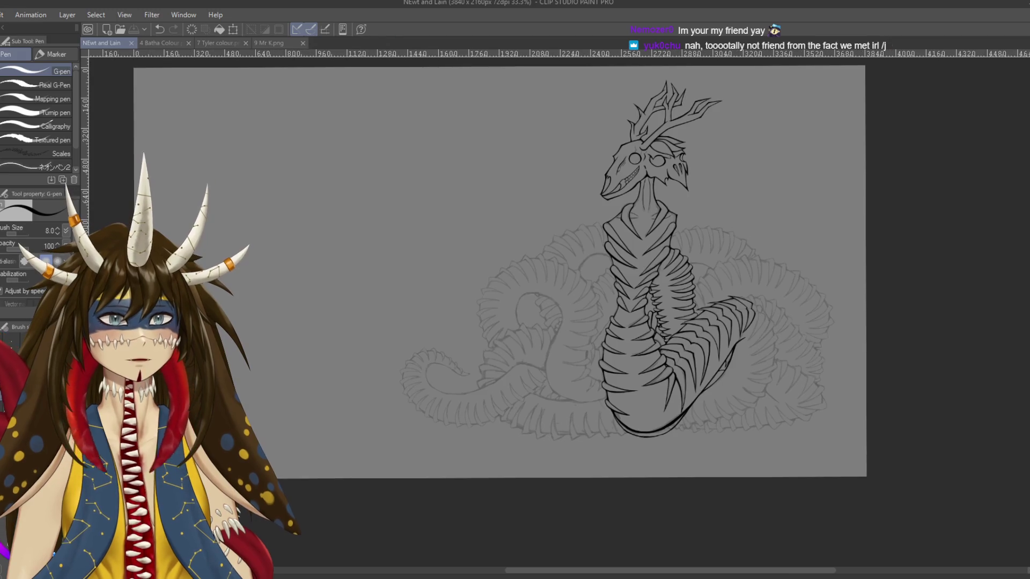
pyautogui.click(940, 361)
# Pan and zoom around the centaur and lizard references, then recentre on the serpent line art
pyautogui.moveTo(495, 281); pyautogui.dragTo(732, 327)
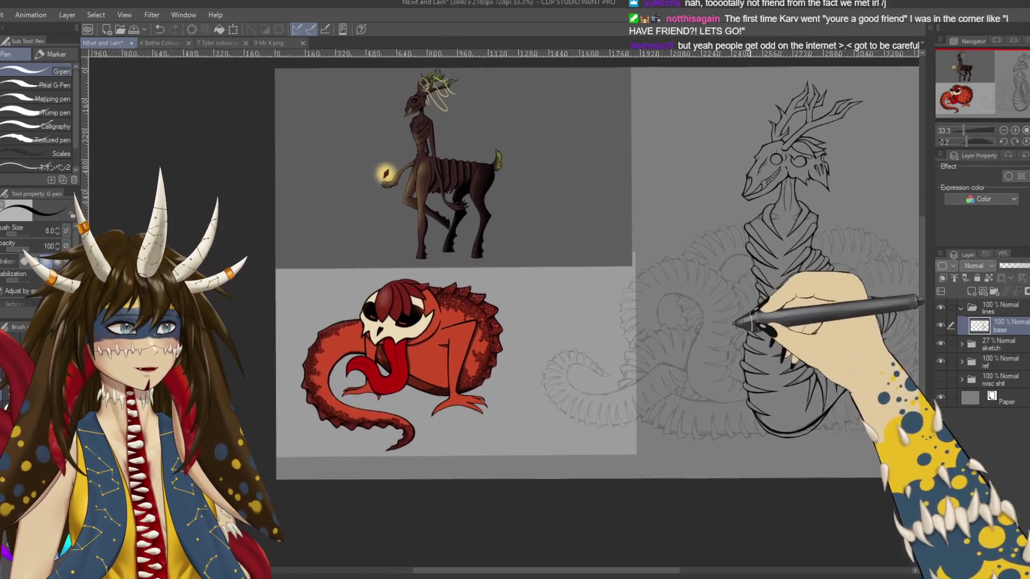
pyautogui.moveTo(546, 310); pyautogui.dragTo(642, 328)
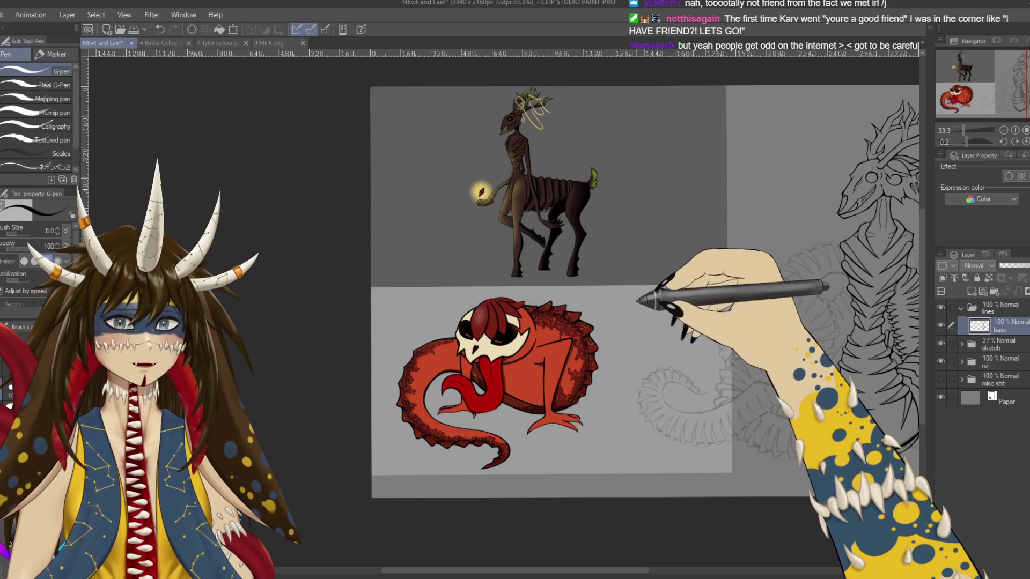
pyautogui.scroll(2, 644, 293)
pyautogui.scroll(1, 660, 278)
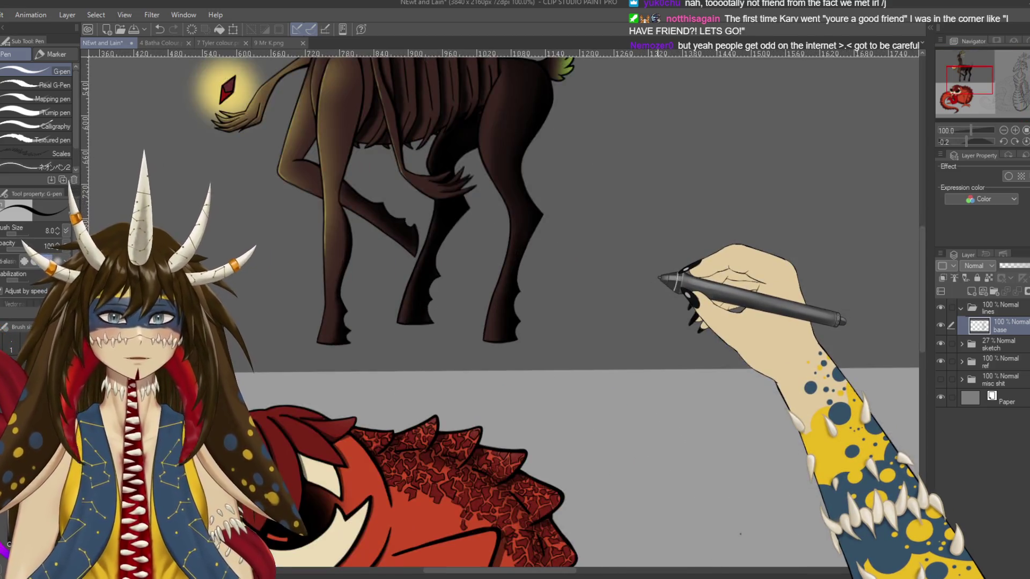
pyautogui.moveTo(673, 279); pyautogui.dragTo(609, 357)
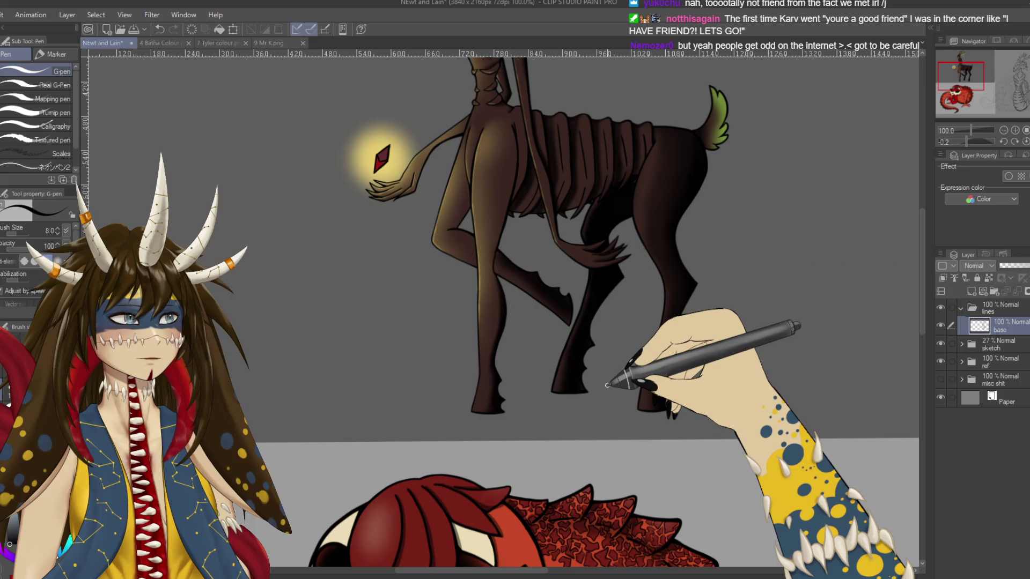
pyautogui.scroll(-2, 472, 277)
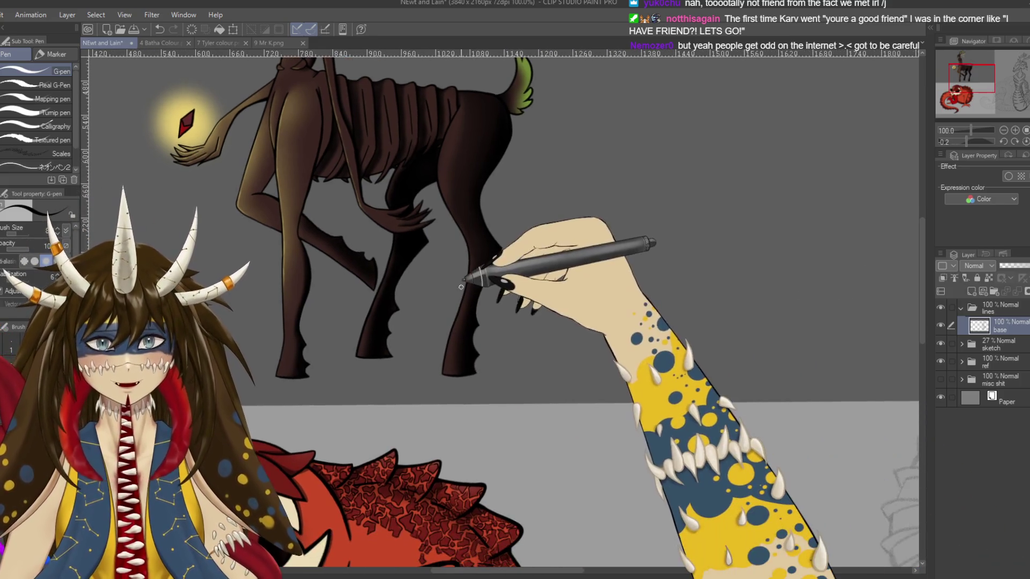
pyautogui.scroll(2, 767, 333)
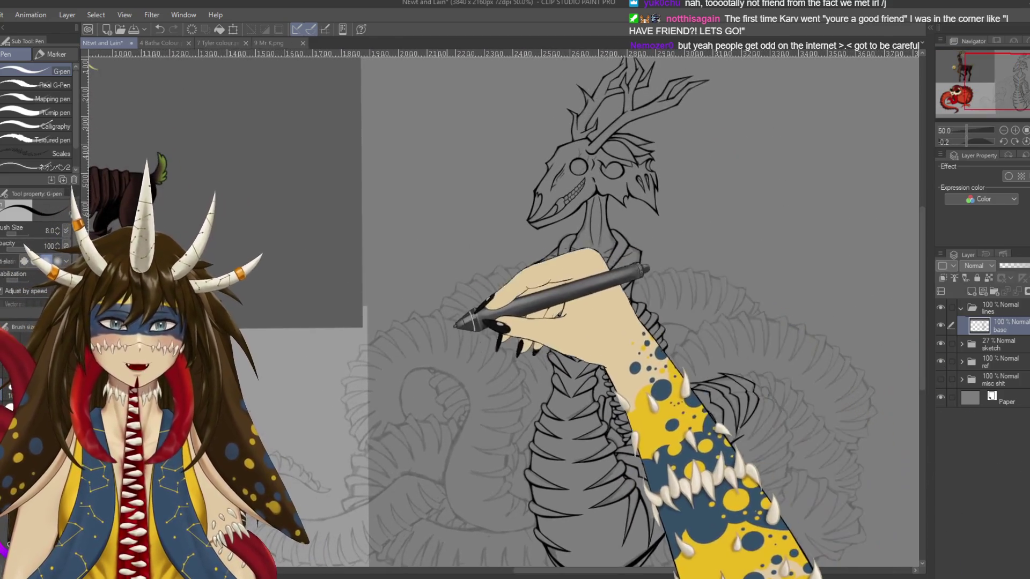
pyautogui.scroll(-2, 610, 341)
pyautogui.moveTo(612, 340)
pyautogui.mouseDown()
pyautogui.moveTo(691, 265)
pyautogui.moveTo(569, 289)
pyautogui.moveTo(643, 316)
pyautogui.moveTo(621, 345)
pyautogui.moveTo(552, 368)
pyautogui.mouseUp()
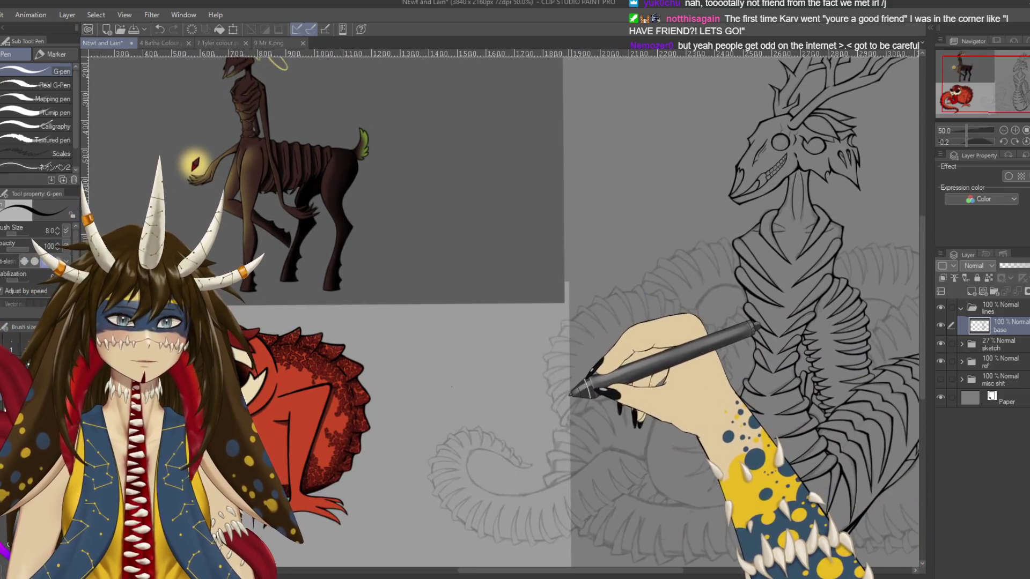
pyautogui.moveTo(452, 386)
pyautogui.mouseDown()
pyautogui.moveTo(383, 392)
pyautogui.moveTo(360, 379)
pyautogui.mouseUp()
pyautogui.moveTo(626, 372); pyautogui.dragTo(433, 342)
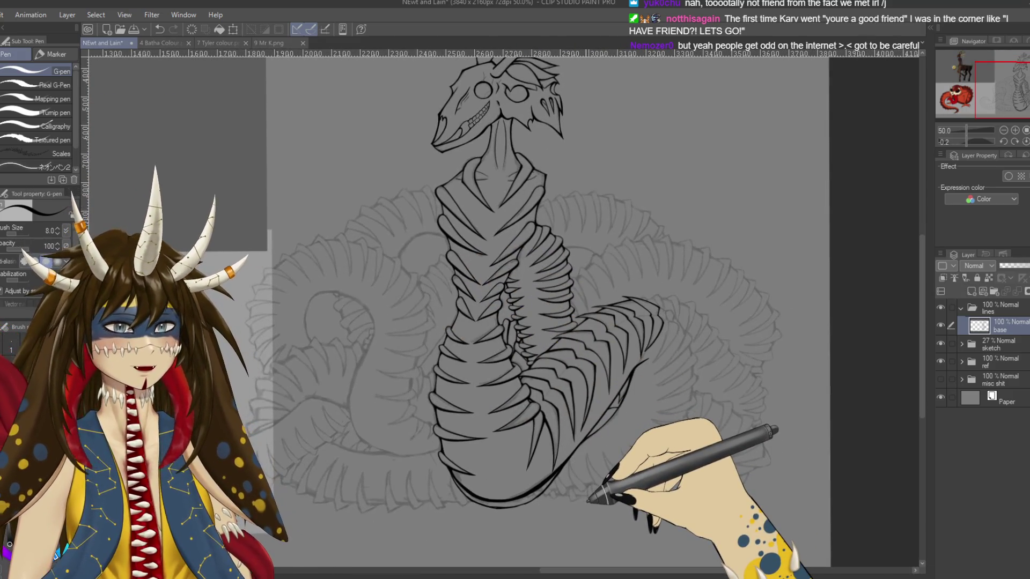
# At 150% with a size-15 G-pen, ink the lower coil outline rightward, undoing the last segment
pyautogui.scroll(2, 574, 515)
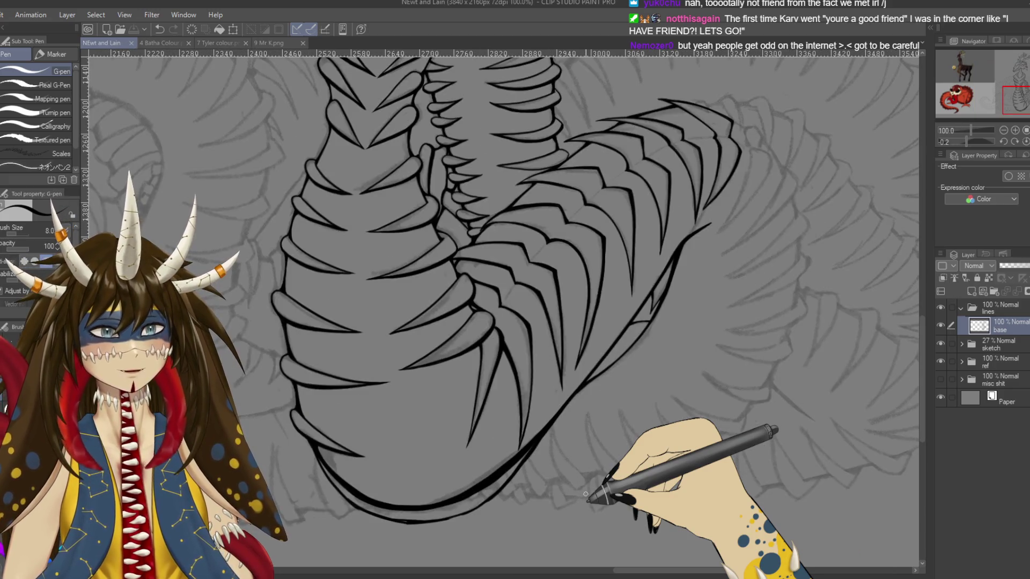
pyautogui.moveTo(585, 494); pyautogui.dragTo(356, 396)
pyautogui.scroll(1, 375, 333)
pyautogui.scroll(-2, 463, 297)
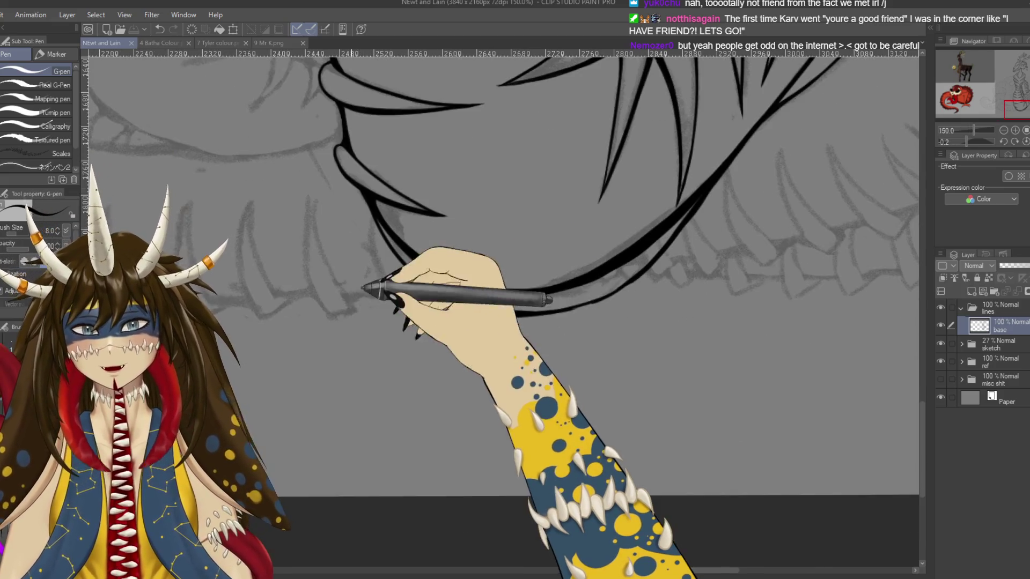
pyautogui.moveTo(433, 290); pyautogui.dragTo(440, 294)
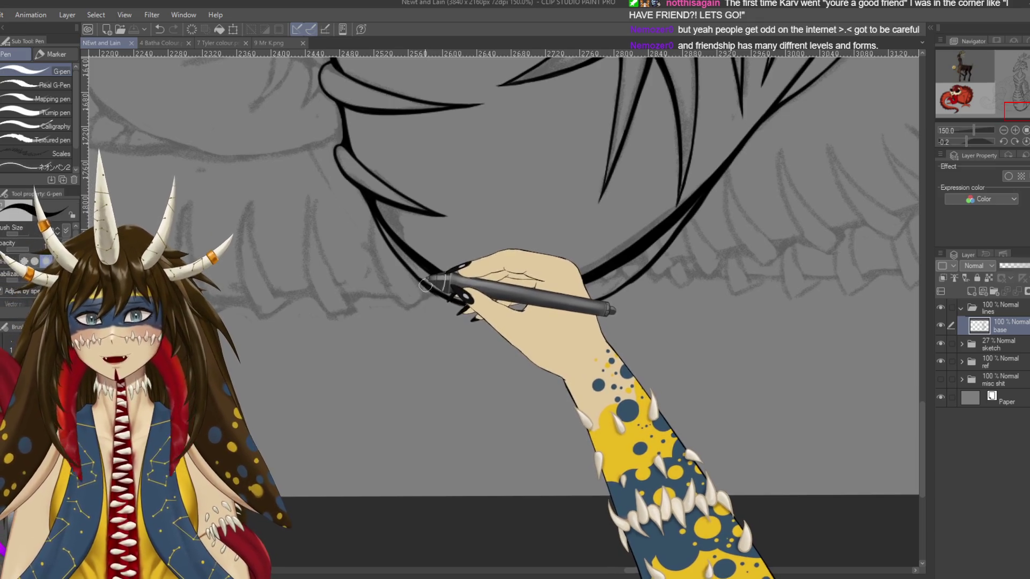
pyautogui.moveTo(426, 282); pyautogui.dragTo(517, 322)
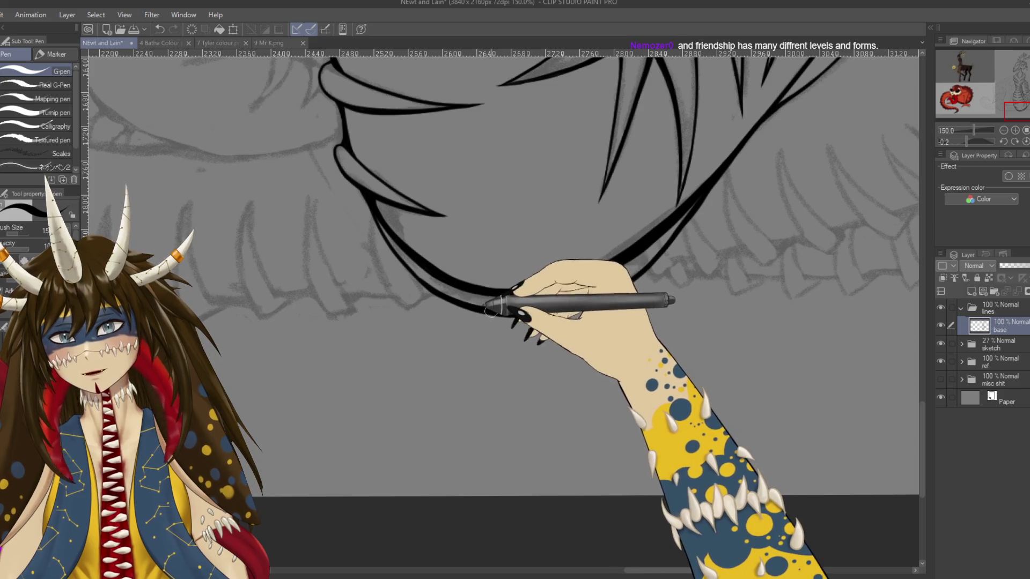
pyautogui.moveTo(518, 315); pyautogui.dragTo(621, 288)
pyautogui.hotkey('ctrl', 'z')
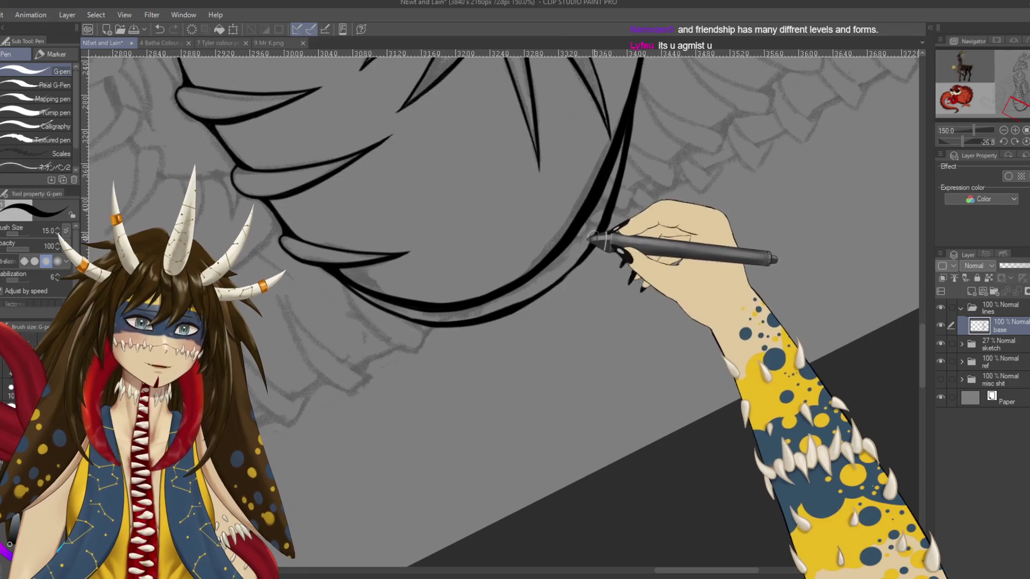
# Redraw the lower curve outline segments, undoing and redrawing until the heavy line sits right
pyautogui.moveTo(603, 237); pyautogui.dragTo(567, 268)
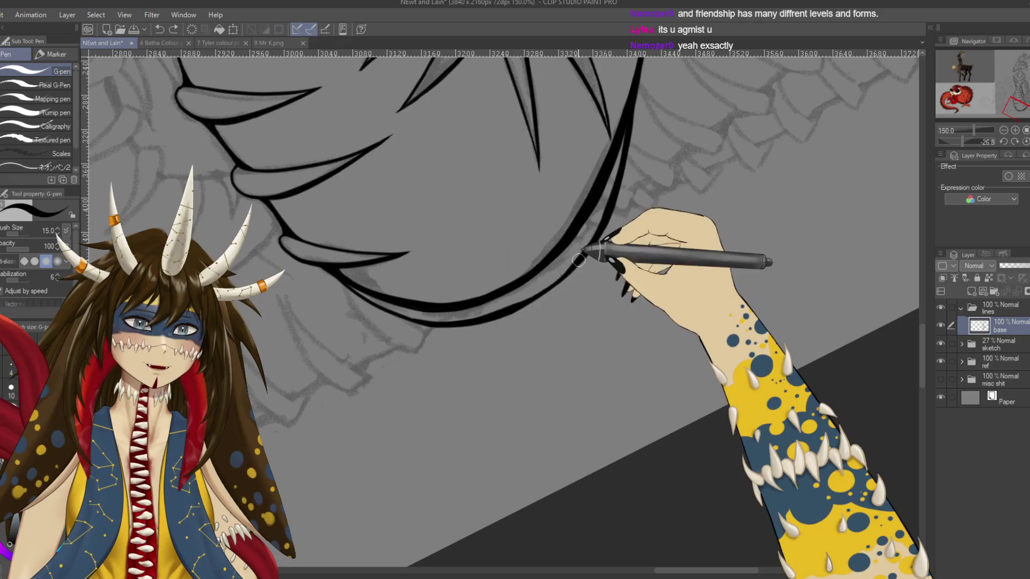
pyautogui.moveTo(597, 260); pyautogui.dragTo(574, 413)
pyautogui.scroll(-1, 572, 413)
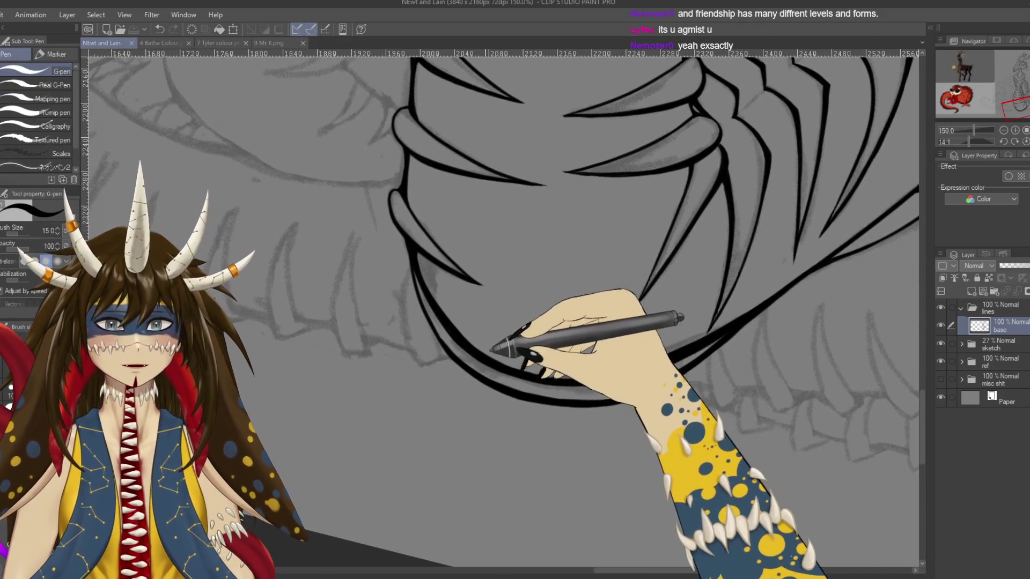
pyautogui.scroll(-3, 437, 350)
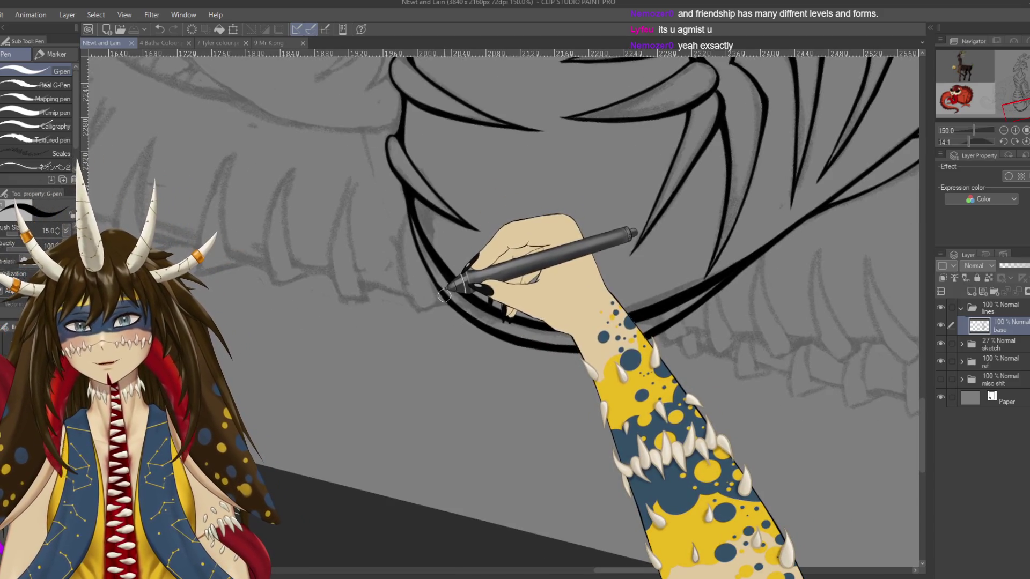
pyautogui.hotkey('ctrl', 'z')
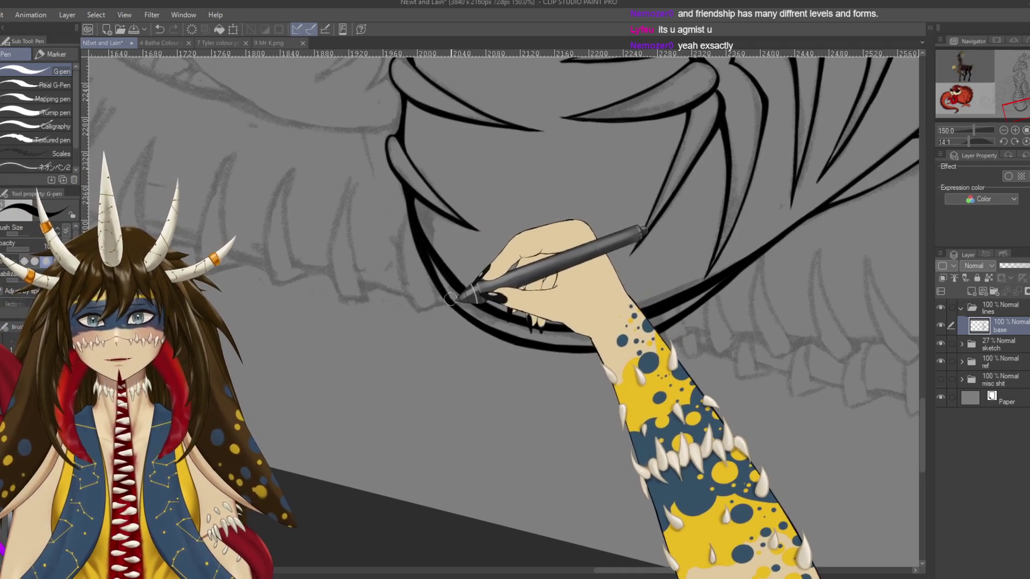
pyautogui.moveTo(419, 208); pyautogui.dragTo(454, 314)
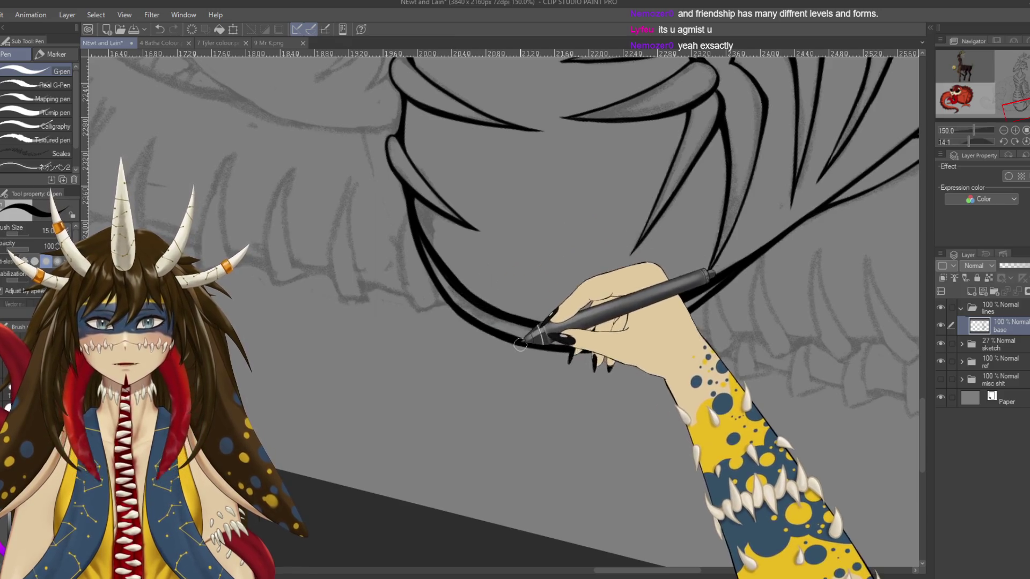
pyautogui.press('e')
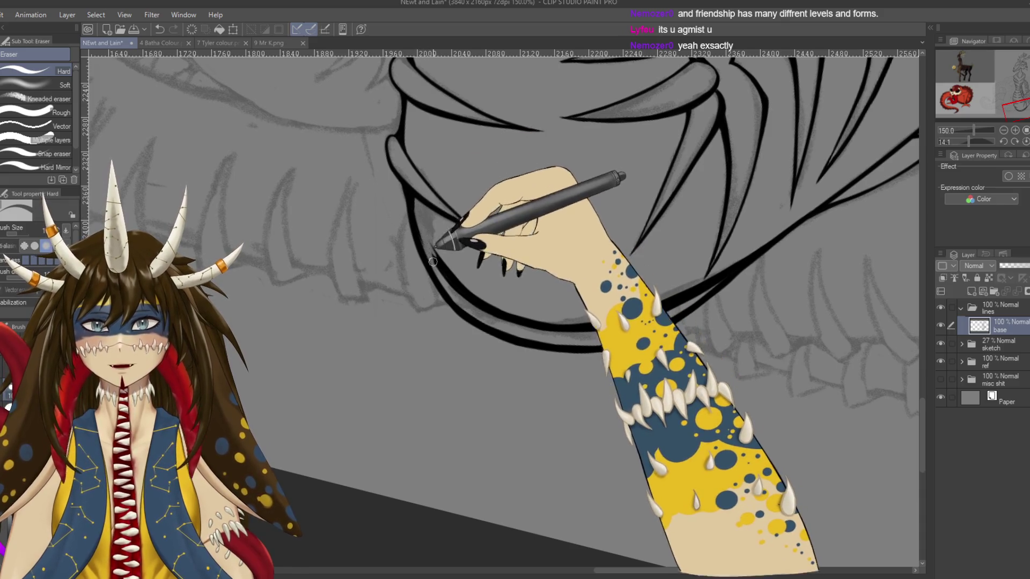
# Erase the stray overlapping end of the bottom outline and straighten the rotated view
pyautogui.moveTo(420, 225); pyautogui.dragTo(429, 249)
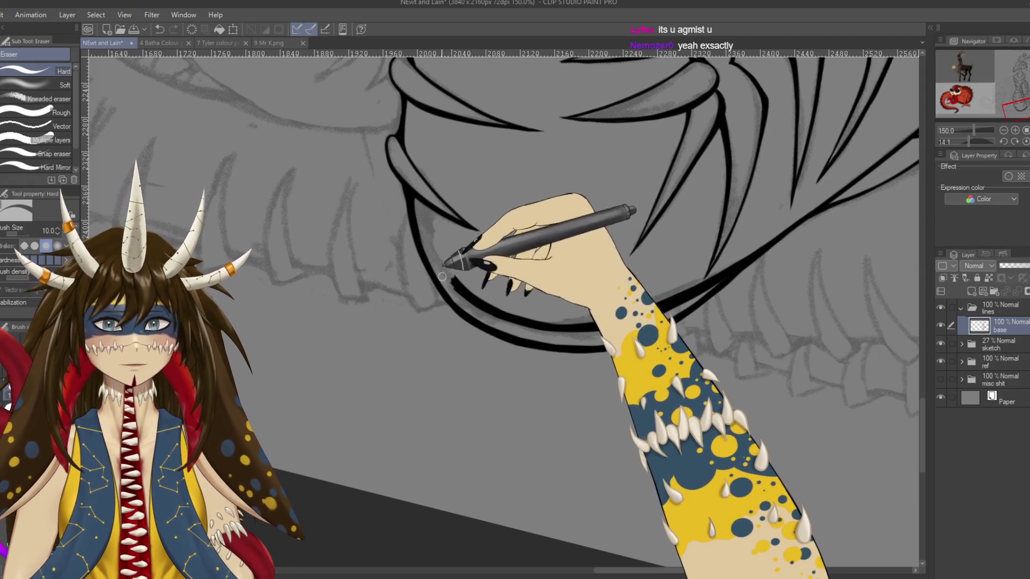
pyautogui.moveTo(475, 299); pyautogui.dragTo(451, 265)
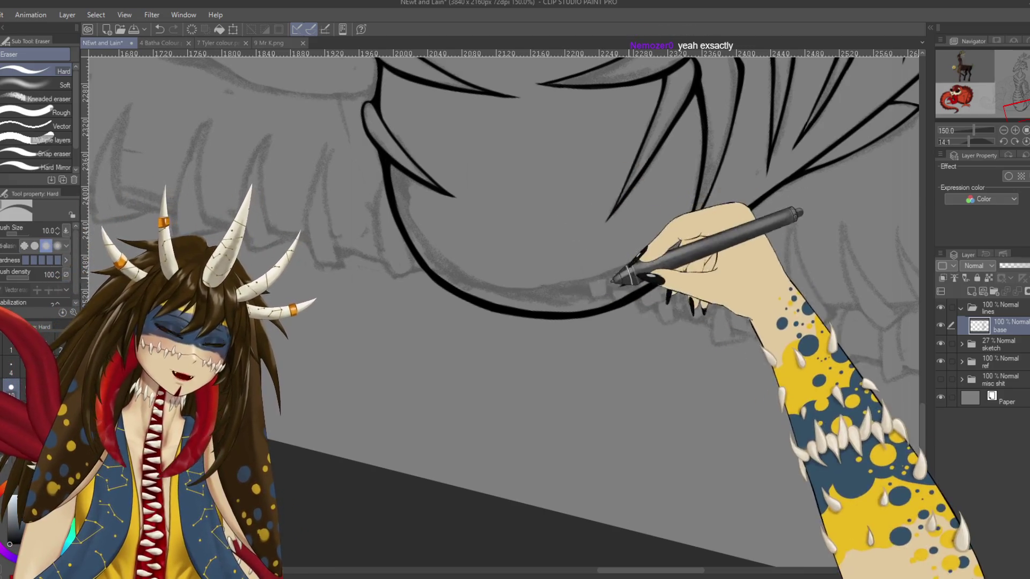
pyautogui.moveTo(730, 242); pyautogui.dragTo(701, 264)
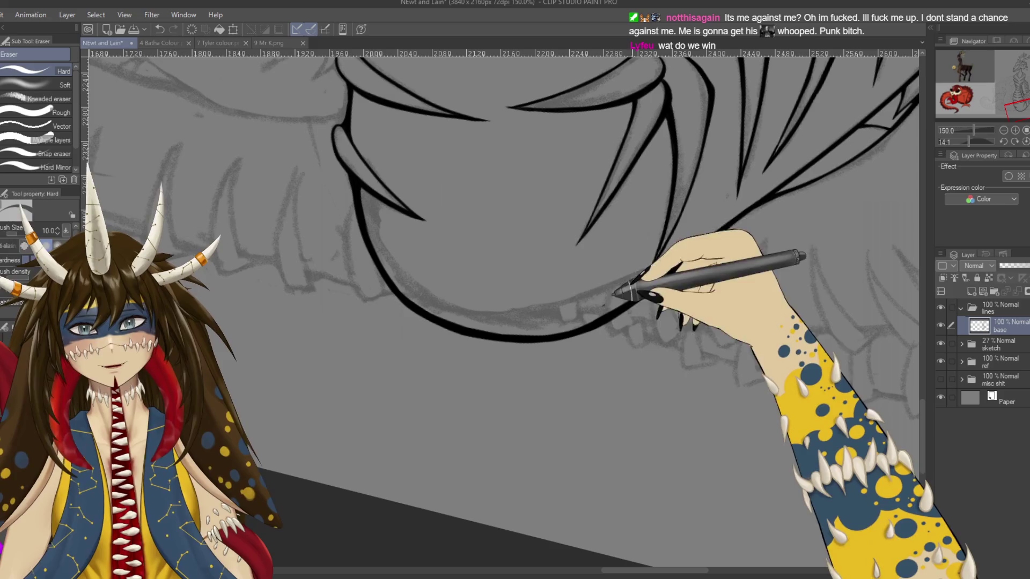
pyautogui.press('r')
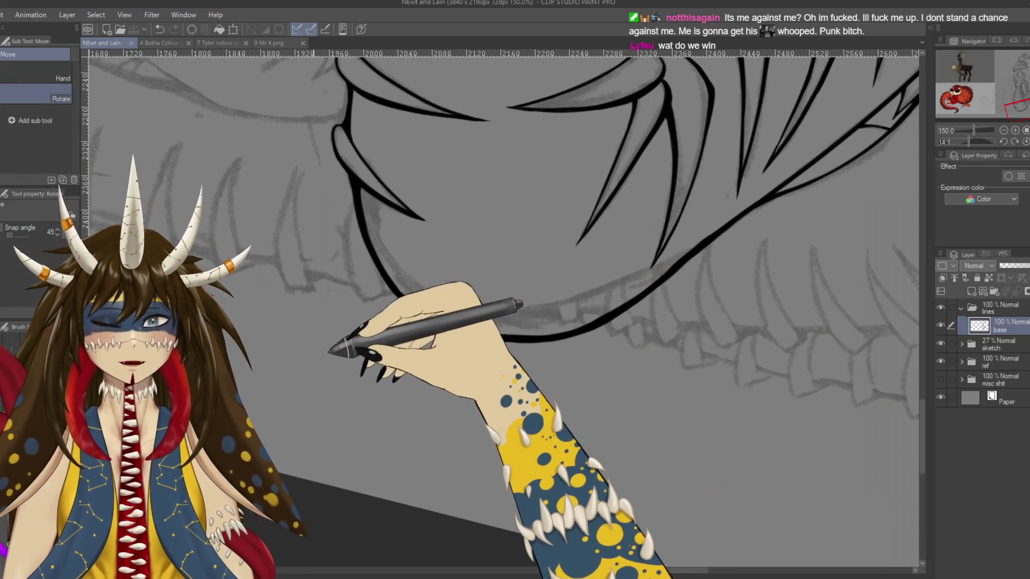
pyautogui.moveTo(339, 352); pyautogui.dragTo(311, 368)
pyautogui.press('e')
pyautogui.scroll(-3, 311, 368)
pyautogui.press('p')
pyautogui.moveTo(341, 234); pyautogui.dragTo(464, 228)
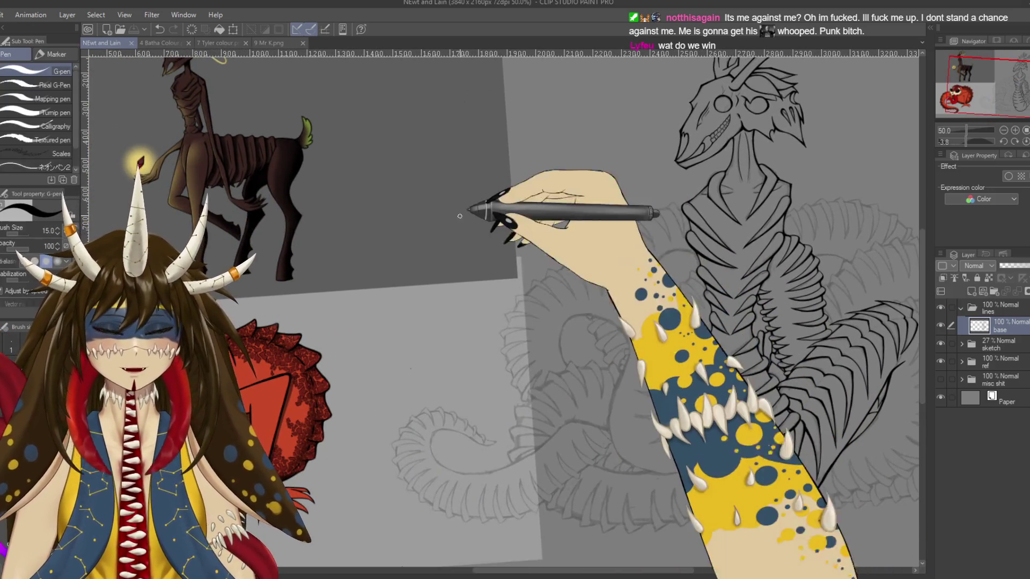
pyautogui.moveTo(443, 183)
pyautogui.mouseDown()
pyautogui.moveTo(439, 200)
pyautogui.moveTo(472, 175)
pyautogui.mouseUp()
pyautogui.moveTo(438, 212)
pyautogui.mouseDown()
pyautogui.moveTo(457, 228)
pyautogui.moveTo(484, 205)
pyautogui.mouseUp()
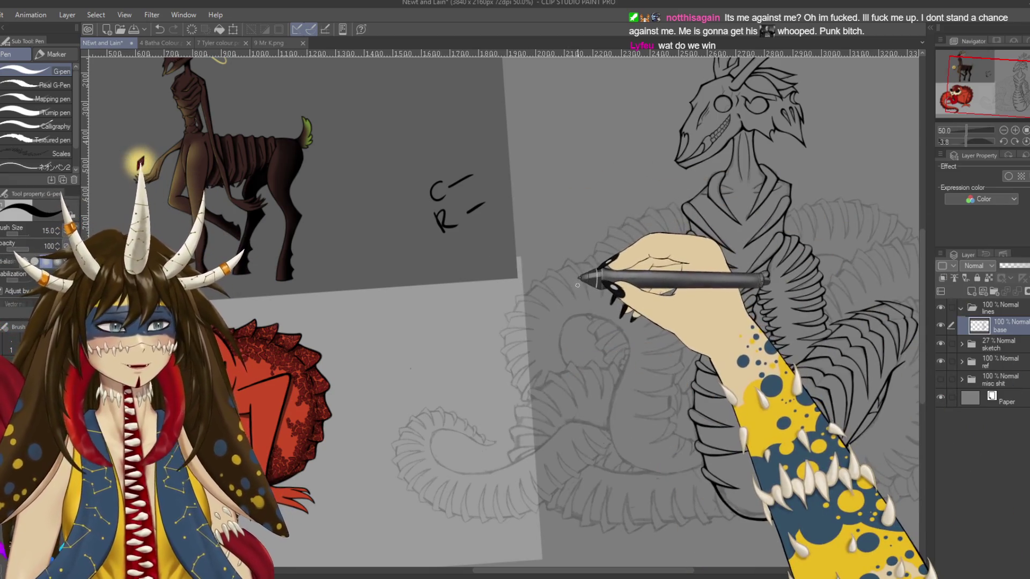
pyautogui.moveTo(454, 246)
pyautogui.mouseDown()
pyautogui.moveTo(466, 271)
pyautogui.moveTo(499, 238)
pyautogui.mouseUp()
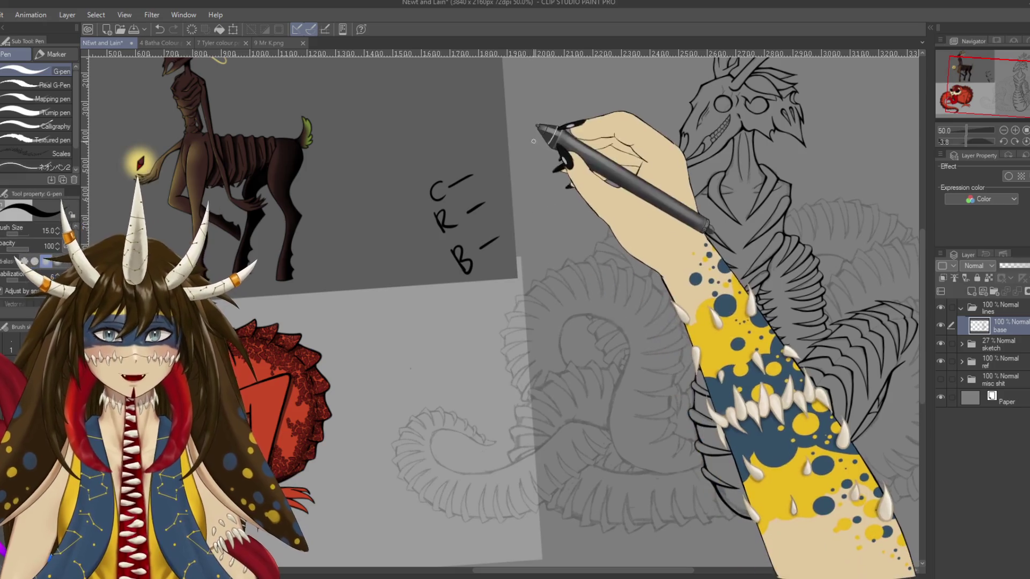
pyautogui.moveTo(536, 155)
pyautogui.mouseDown()
pyautogui.moveTo(593, 120)
pyautogui.moveTo(585, 134)
pyautogui.mouseUp()
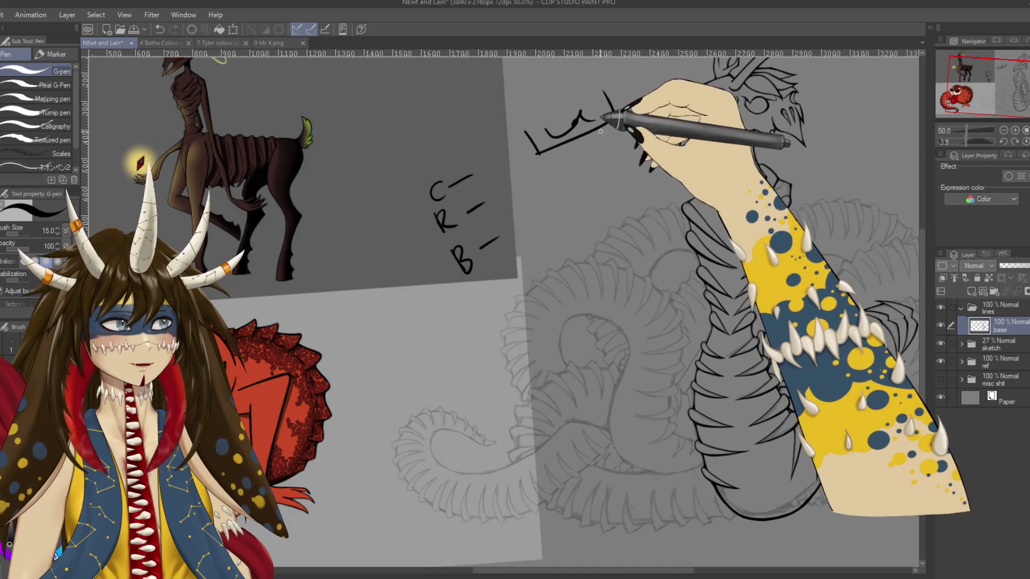
pyautogui.moveTo(558, 171)
pyautogui.mouseDown()
pyautogui.moveTo(635, 172)
pyautogui.moveTo(612, 170)
pyautogui.mouseUp()
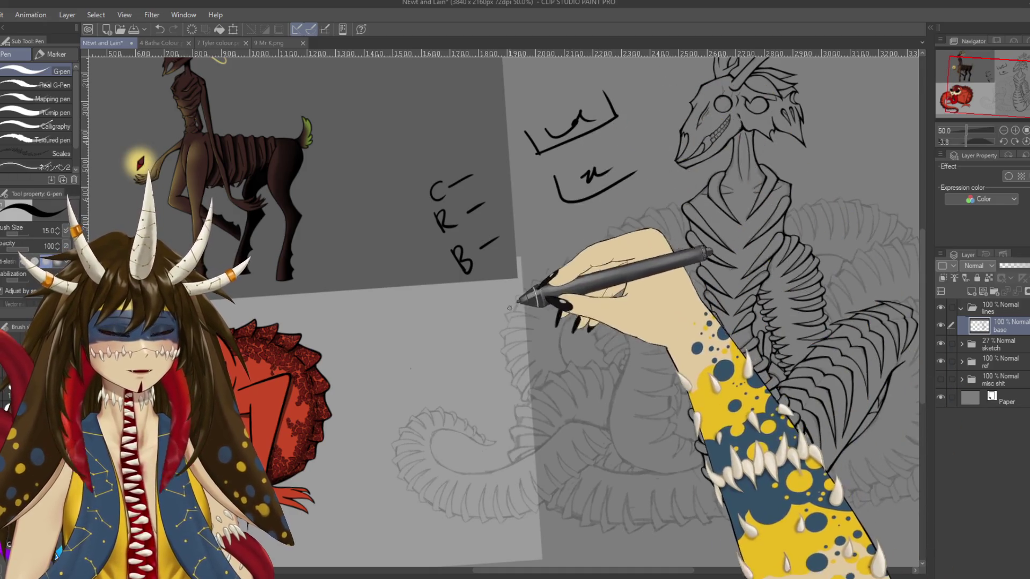
pyautogui.scroll(-2, 443, 353)
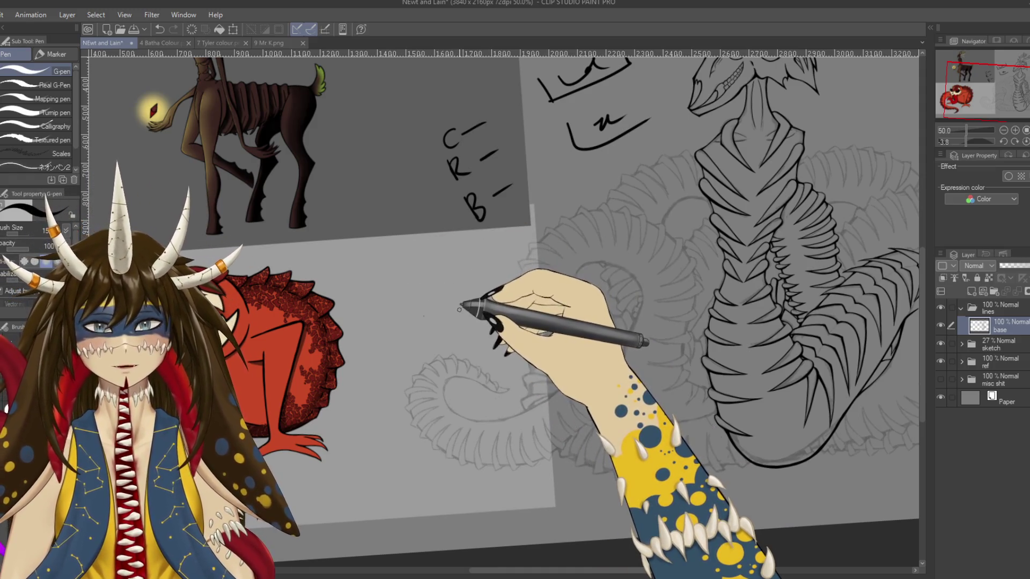
pyautogui.moveTo(463, 305)
pyautogui.mouseDown()
pyautogui.moveTo(475, 320)
pyautogui.moveTo(436, 335)
pyautogui.mouseUp()
pyautogui.moveTo(432, 309); pyautogui.dragTo(455, 349)
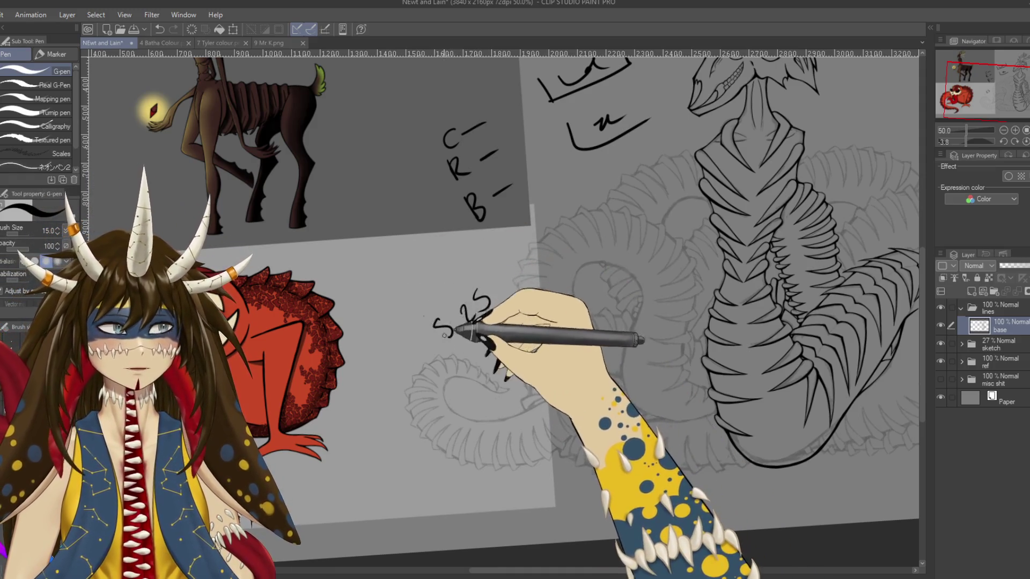
pyautogui.moveTo(499, 292); pyautogui.dragTo(513, 276)
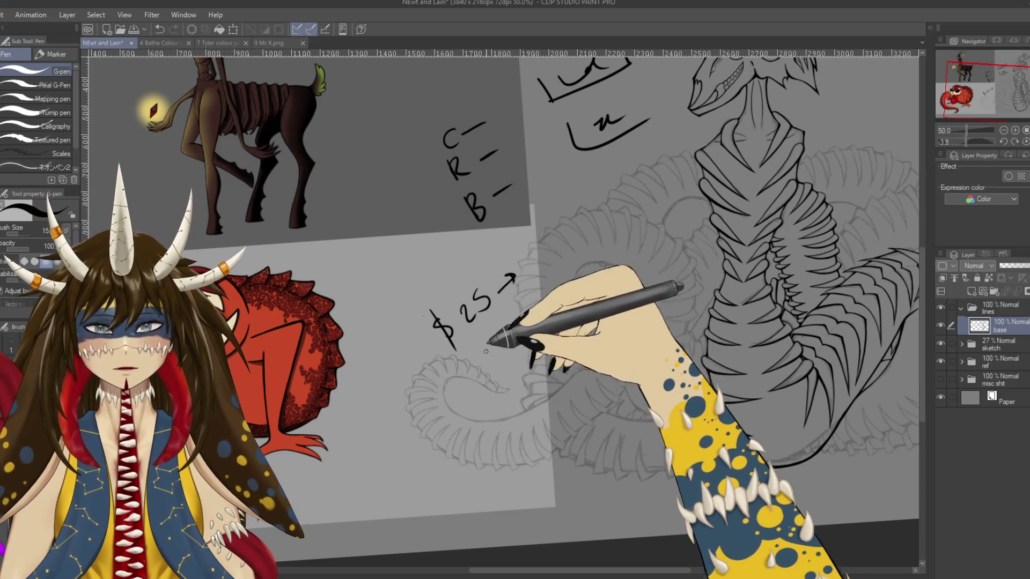
pyautogui.moveTo(479, 346); pyautogui.dragTo(474, 363)
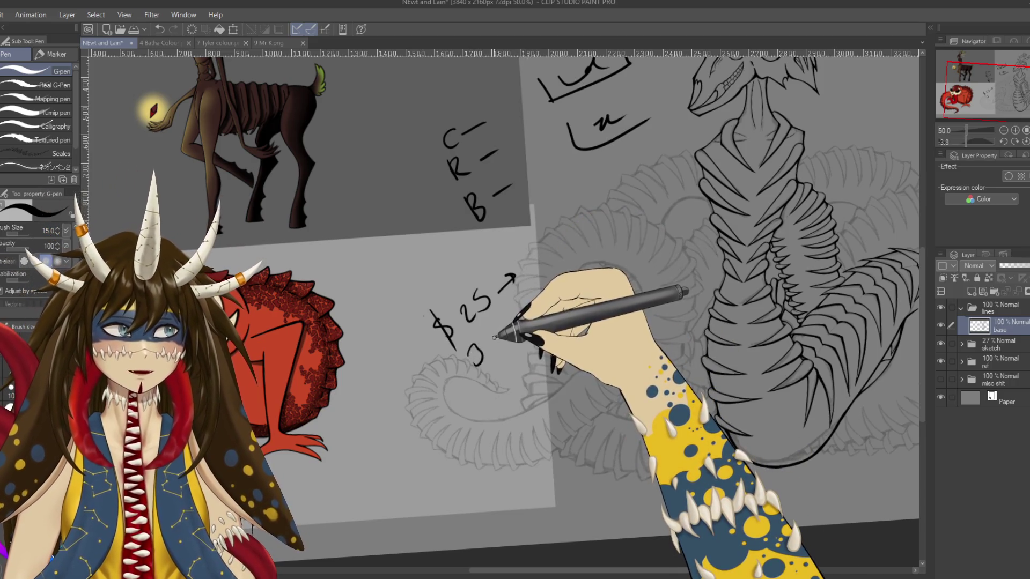
pyautogui.moveTo(515, 324); pyautogui.dragTo(545, 304)
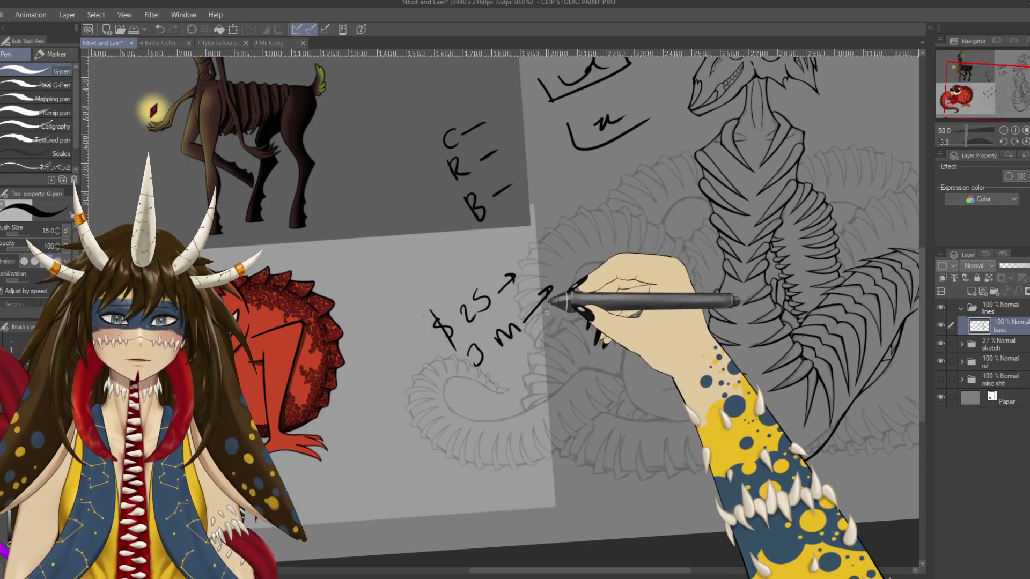
pyautogui.moveTo(500, 378); pyautogui.dragTo(519, 398)
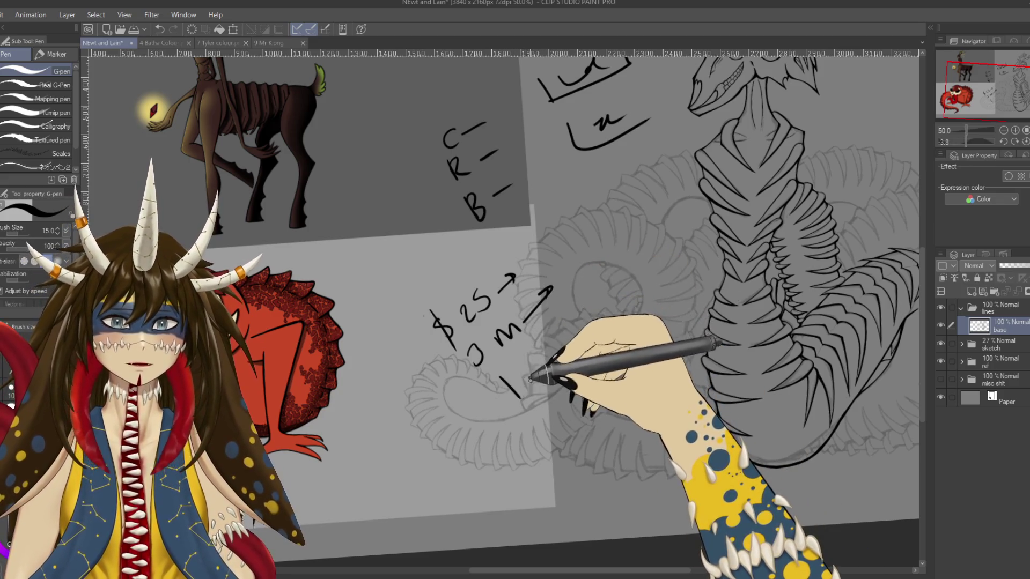
pyautogui.moveTo(558, 359)
pyautogui.mouseDown()
pyautogui.moveTo(579, 318)
pyautogui.moveTo(579, 330)
pyautogui.mouseUp()
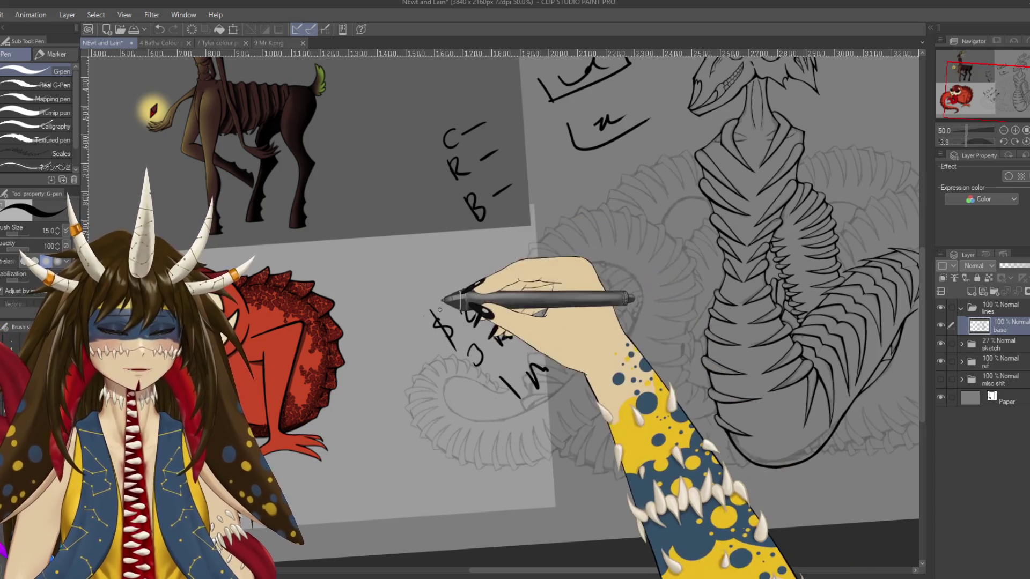
pyautogui.moveTo(463, 355); pyautogui.dragTo(547, 277)
pyautogui.moveTo(487, 370); pyautogui.dragTo(565, 292)
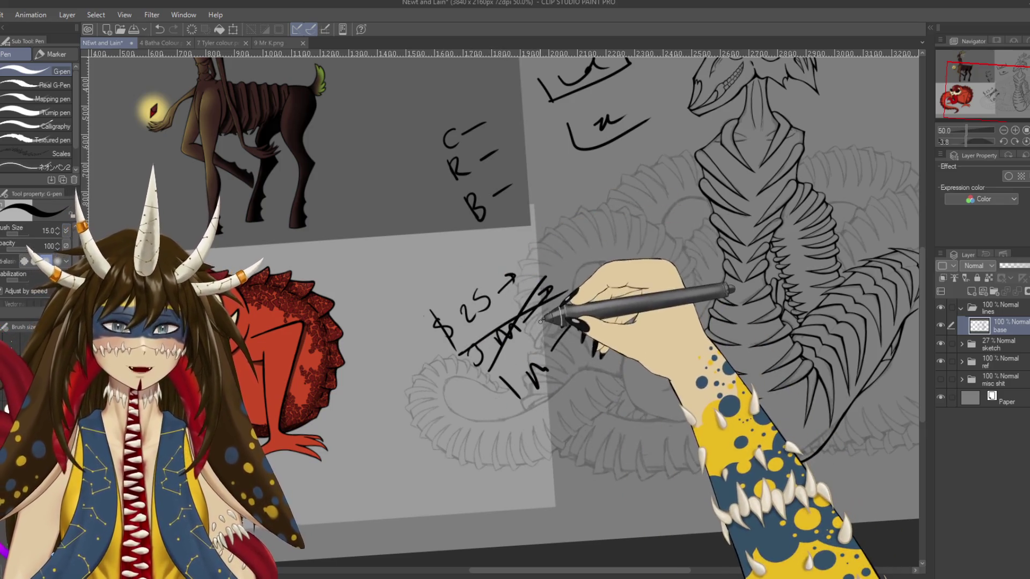
pyautogui.moveTo(531, 248); pyautogui.dragTo(596, 310)
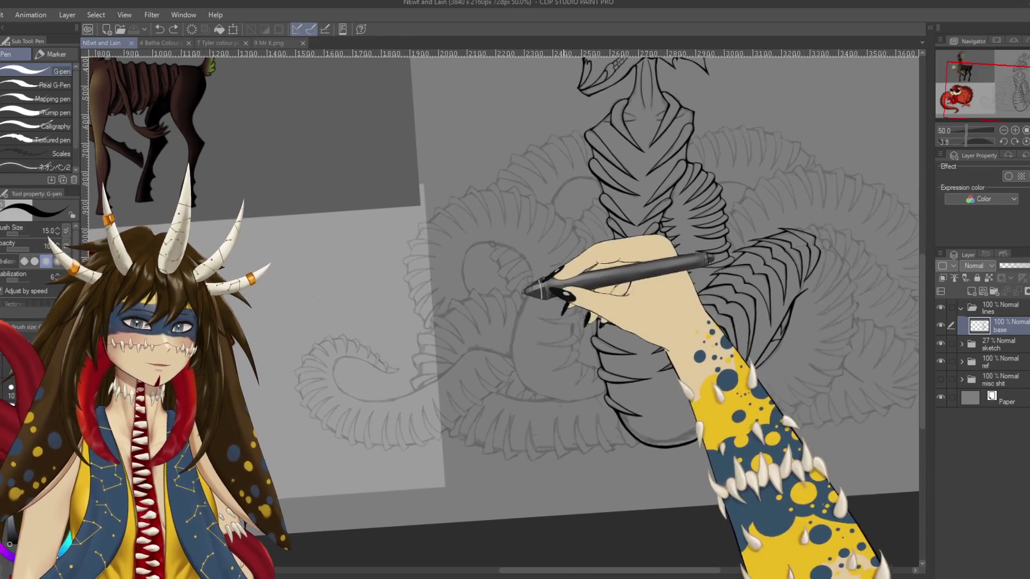
# Zoom to 200% on the coiled body, touch up a rib line, and save
pyautogui.moveTo(598, 346); pyautogui.dragTo(606, 362)
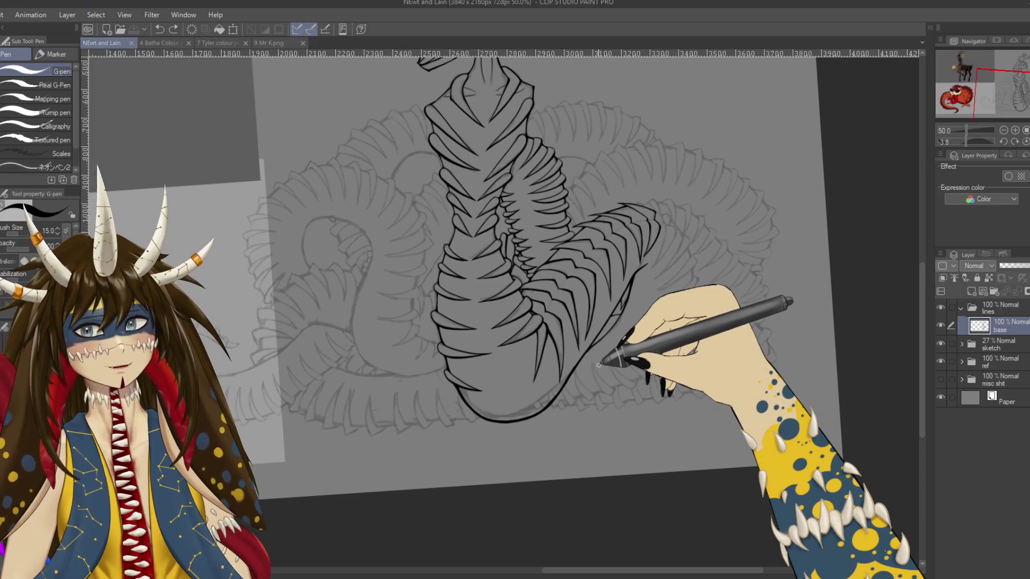
pyautogui.scroll(2, 602, 349)
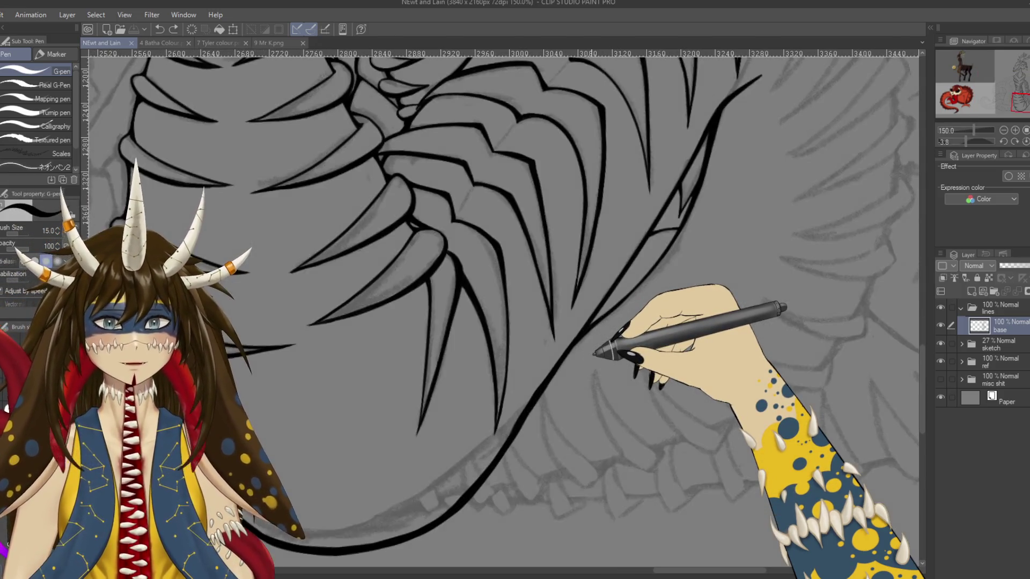
pyautogui.scroll(3, 602, 345)
pyautogui.scroll(1, 593, 270)
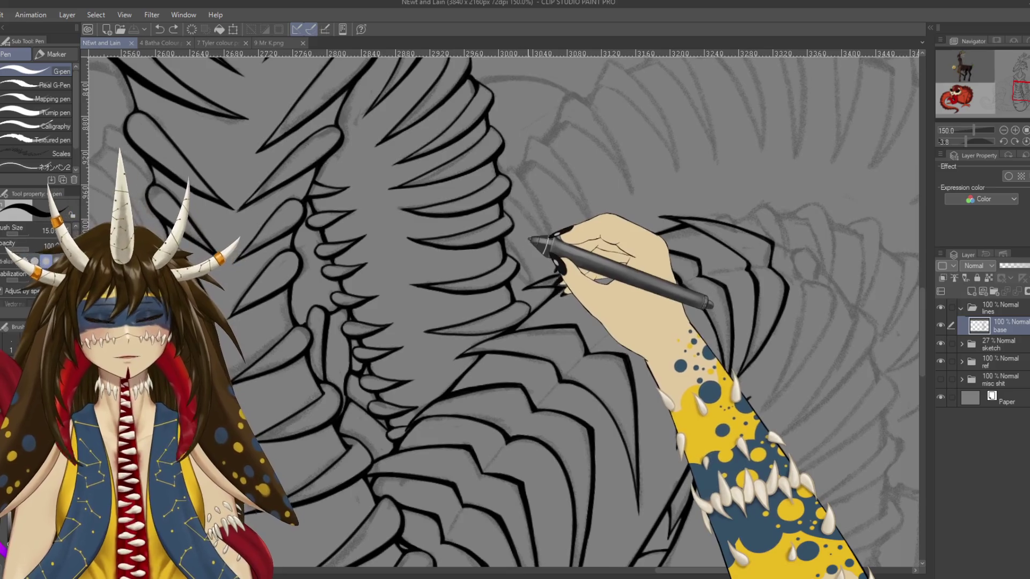
pyautogui.scroll(1, 536, 241)
pyautogui.moveTo(531, 240); pyautogui.dragTo(617, 157)
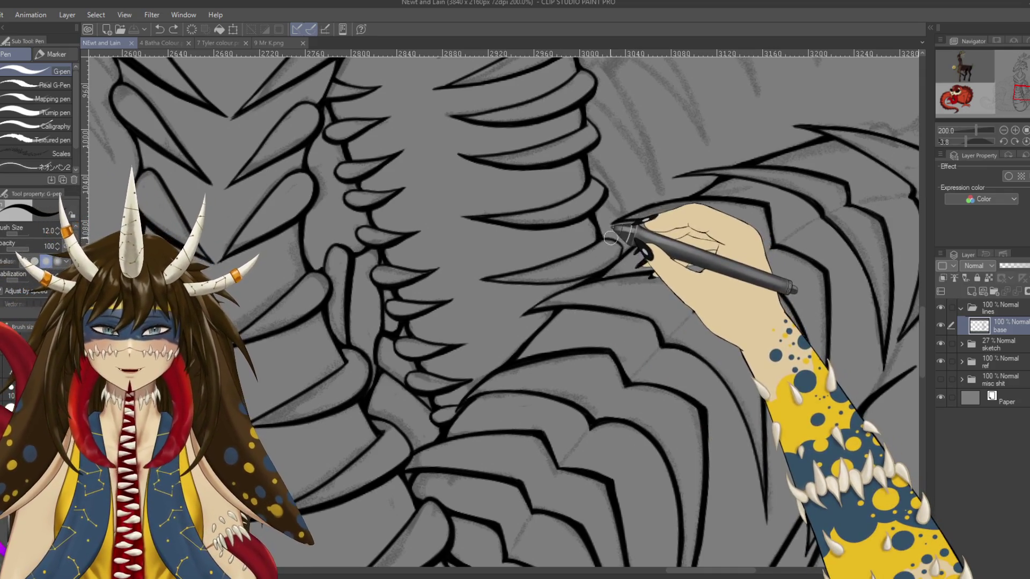
pyautogui.moveTo(610, 241); pyautogui.dragTo(622, 234)
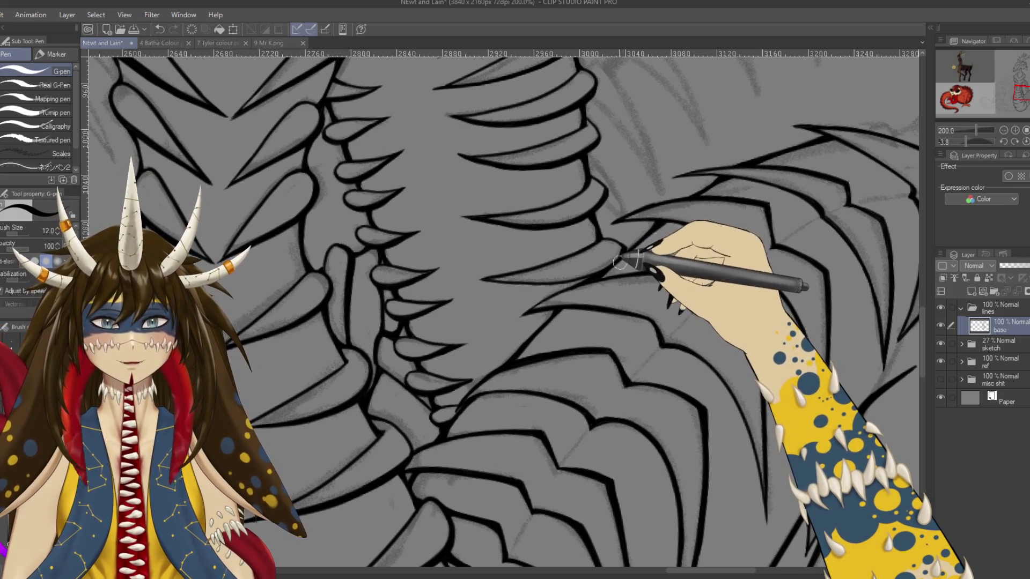
pyautogui.hotkey('ctrl', 's')
# Rotate the canvas and ink the arched outer rib curve running down the neck column
pyautogui.hscroll(2, 643, 279)
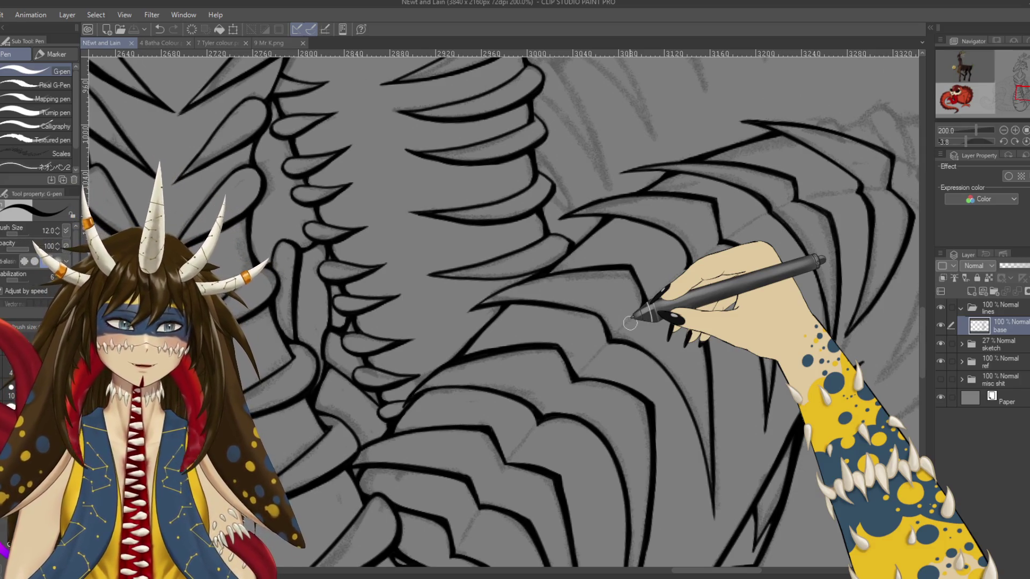
pyautogui.scroll(-1, 634, 317)
pyautogui.hscroll(3, 634, 317)
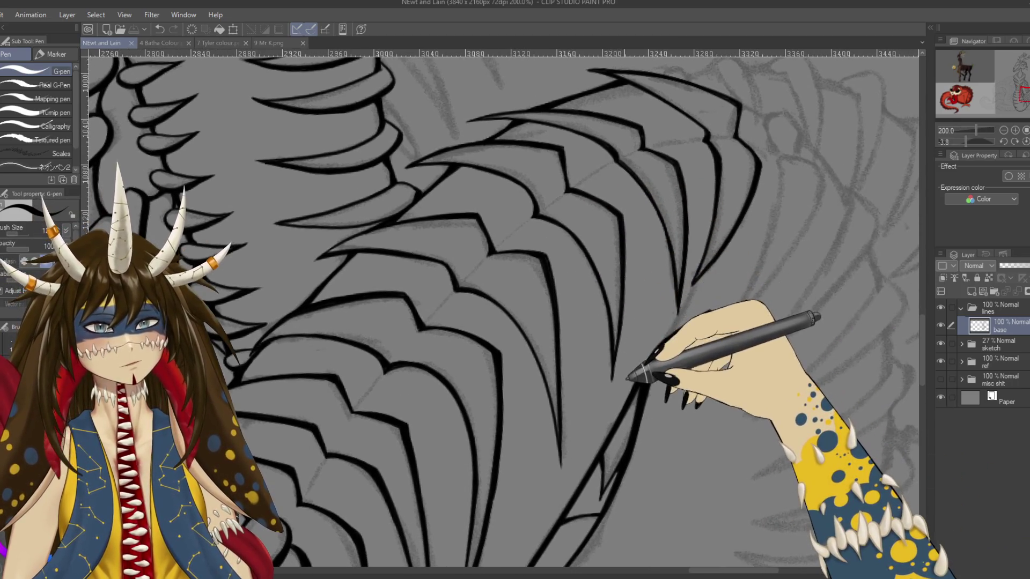
pyautogui.moveTo(628, 378); pyautogui.dragTo(488, 378)
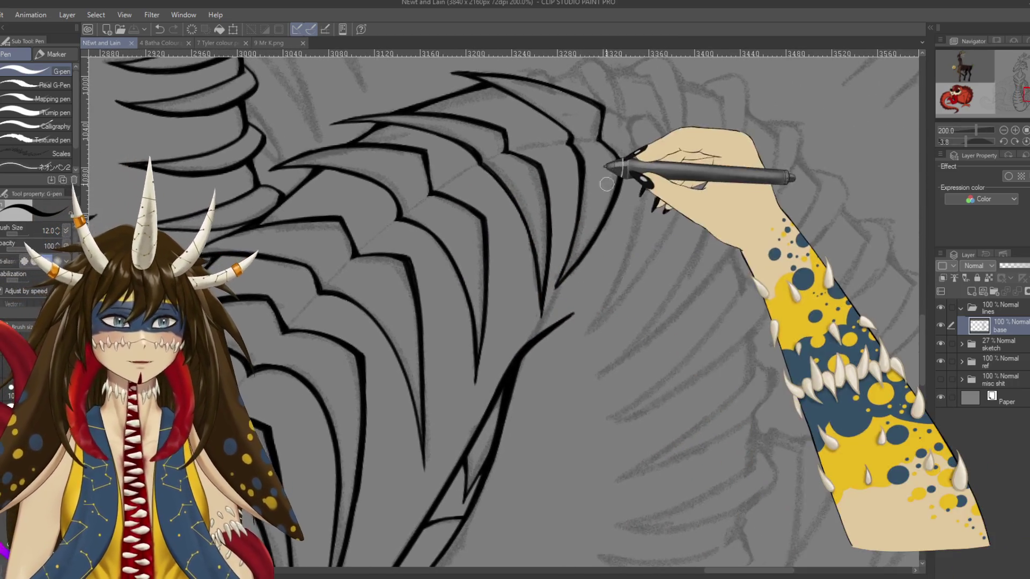
pyautogui.moveTo(616, 300); pyautogui.dragTo(560, 194)
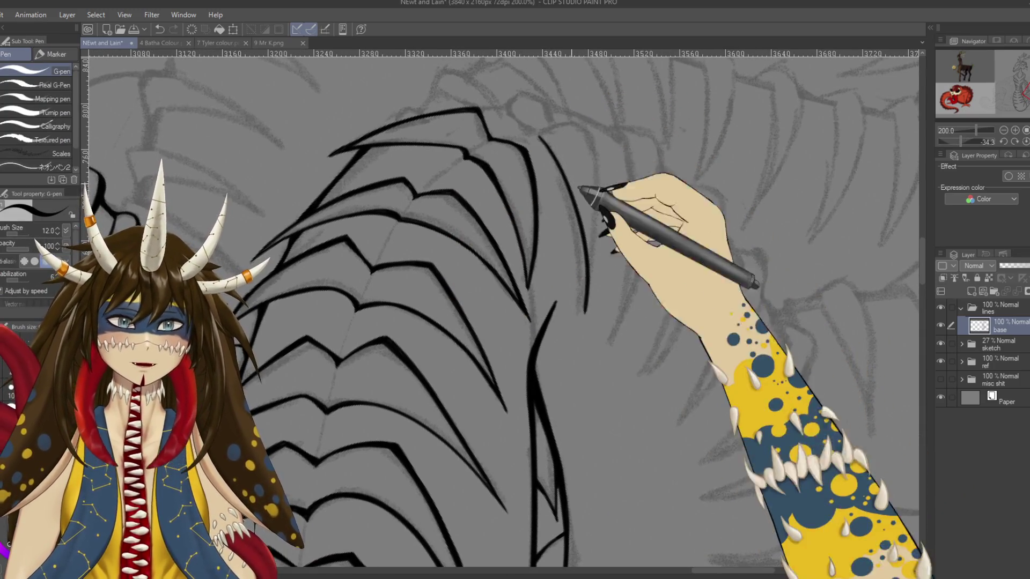
pyautogui.moveTo(539, 139); pyautogui.dragTo(579, 329)
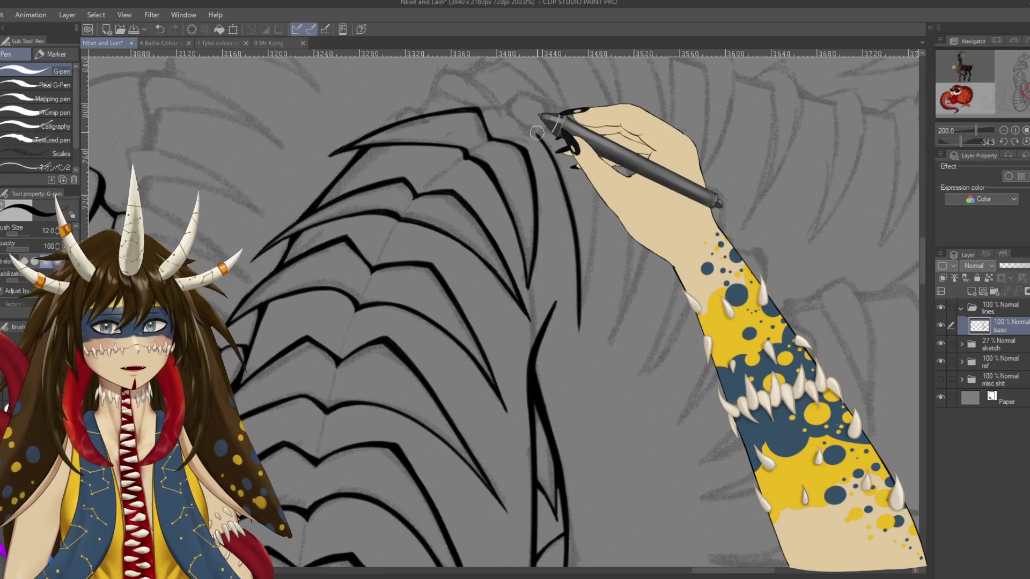
pyautogui.moveTo(537, 131); pyautogui.dragTo(597, 181)
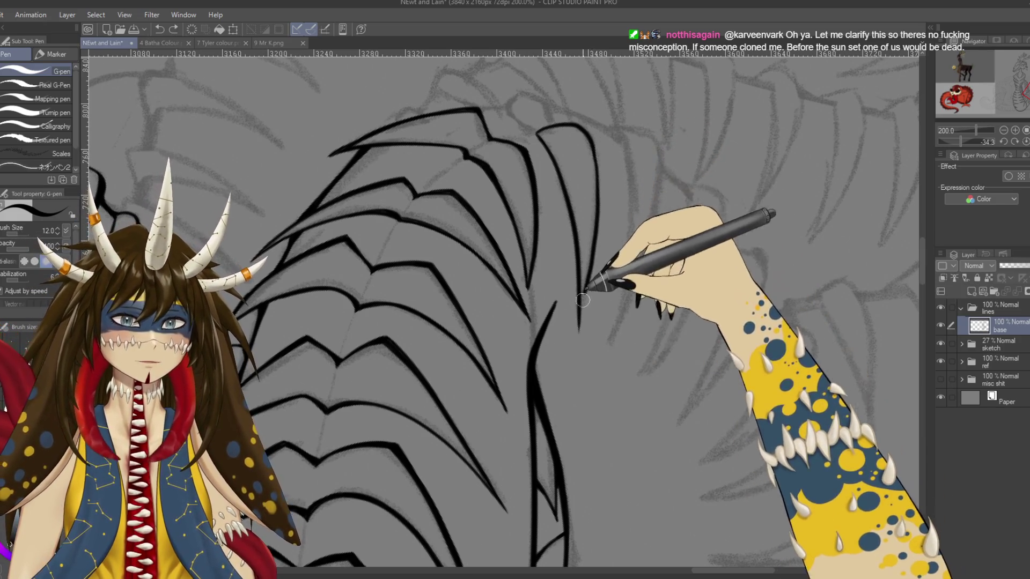
pyautogui.moveTo(592, 148); pyautogui.dragTo(592, 191)
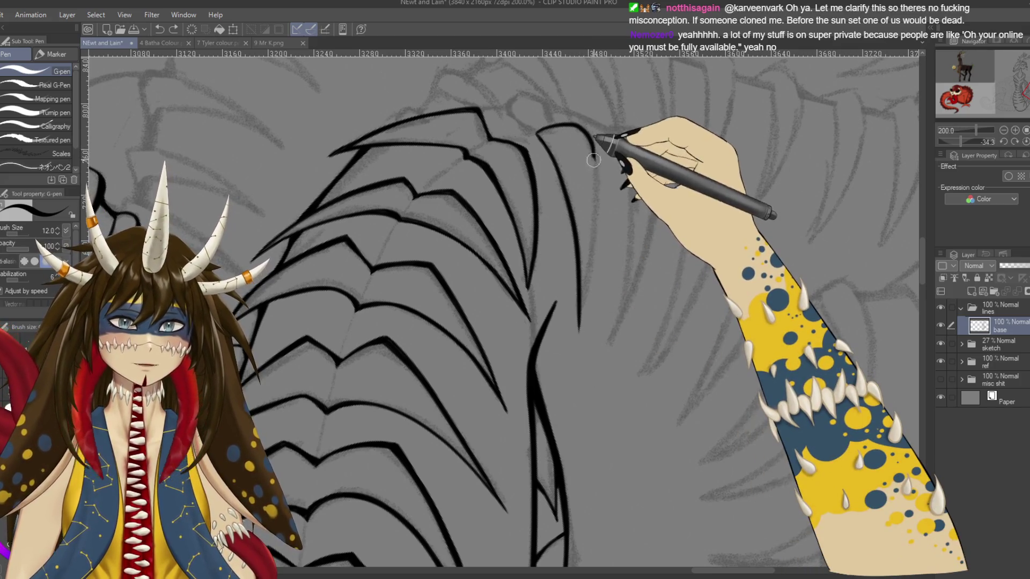
pyautogui.moveTo(596, 183); pyautogui.dragTo(578, 338)
# Save, touch up the top of the rib curve, and save again
pyautogui.press('e')
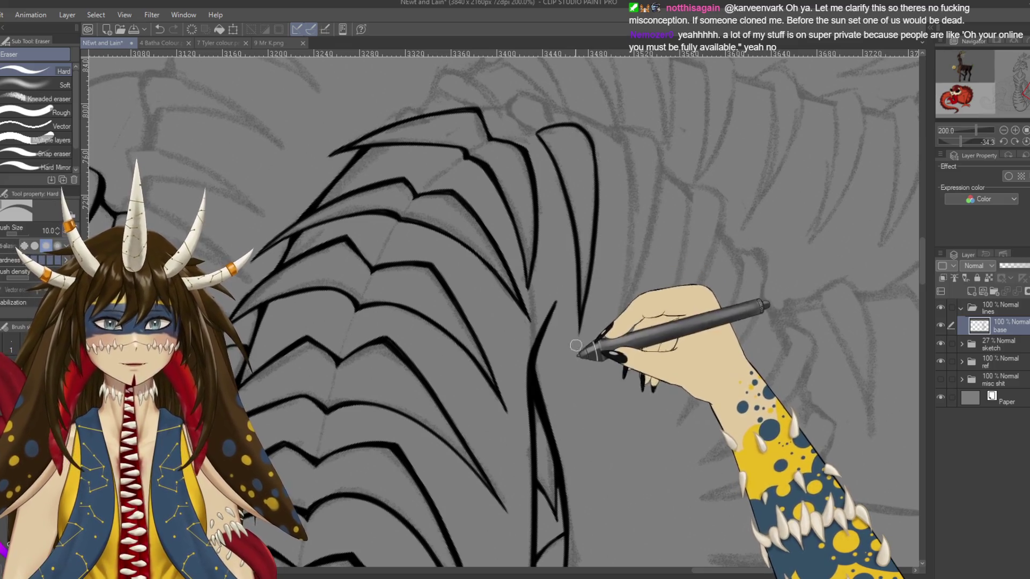
pyautogui.press('p')
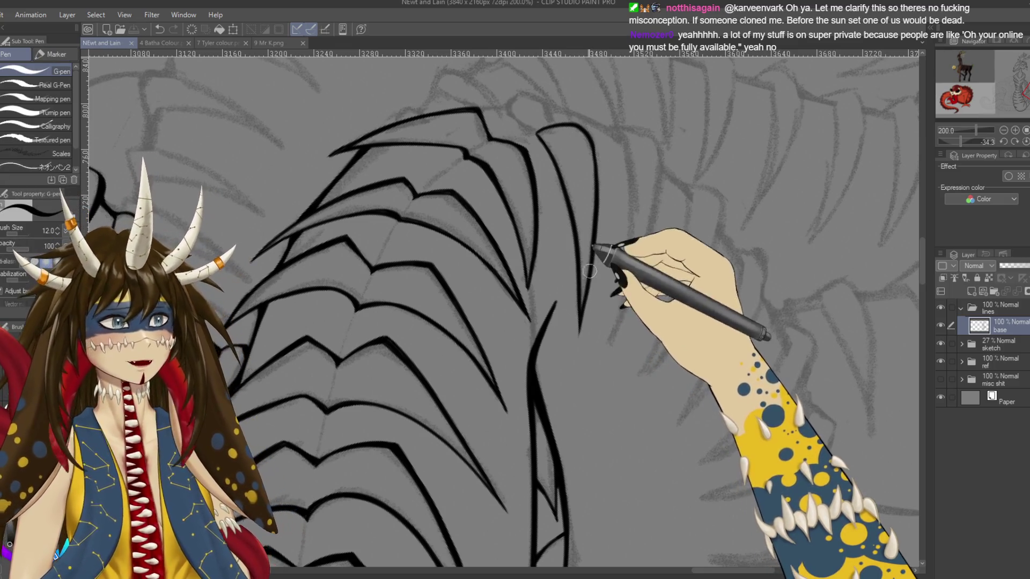
pyautogui.hotkey('ctrl', 's')
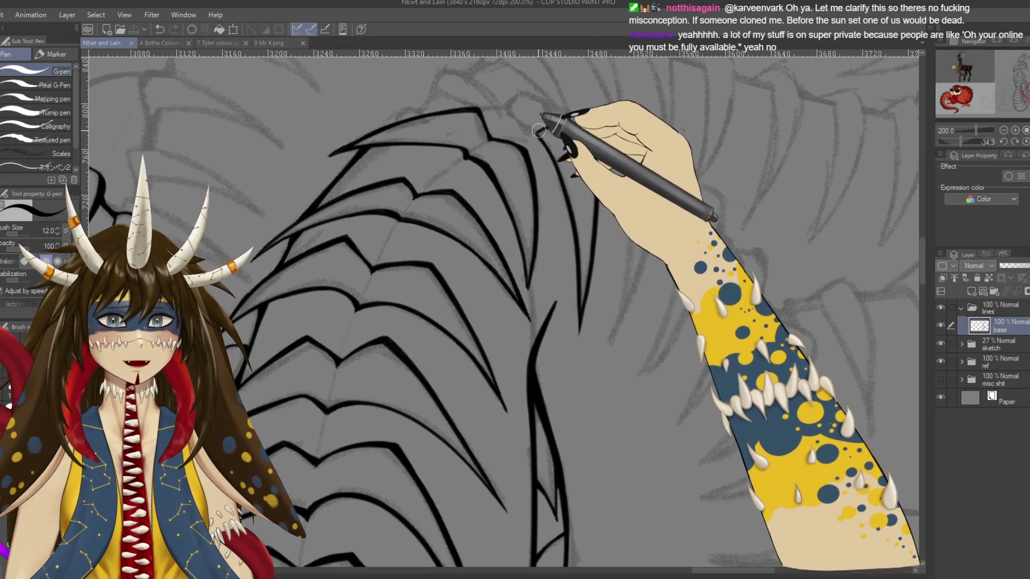
pyautogui.moveTo(540, 130); pyautogui.dragTo(531, 134)
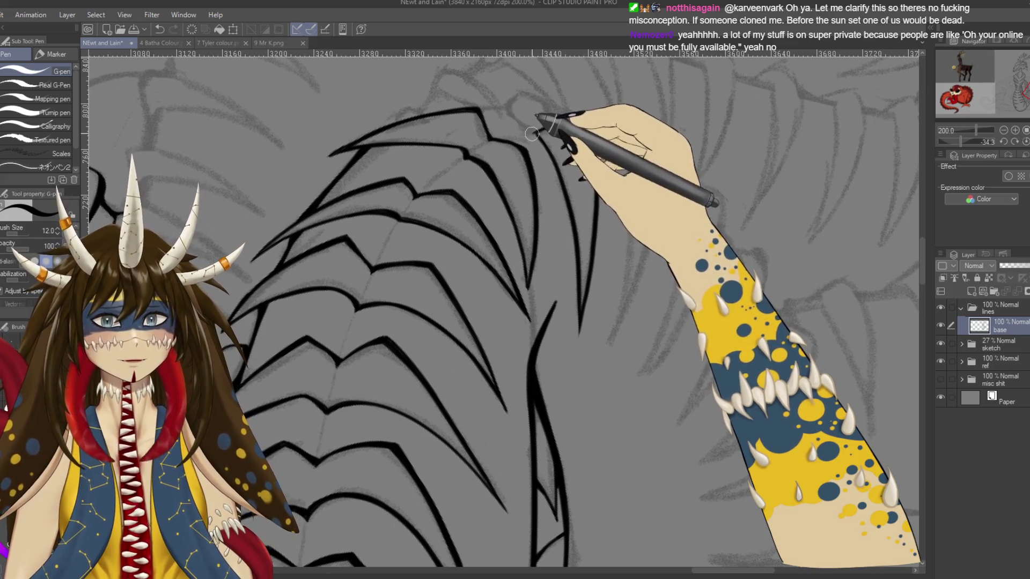
pyautogui.hotkey('ctrl', 's')
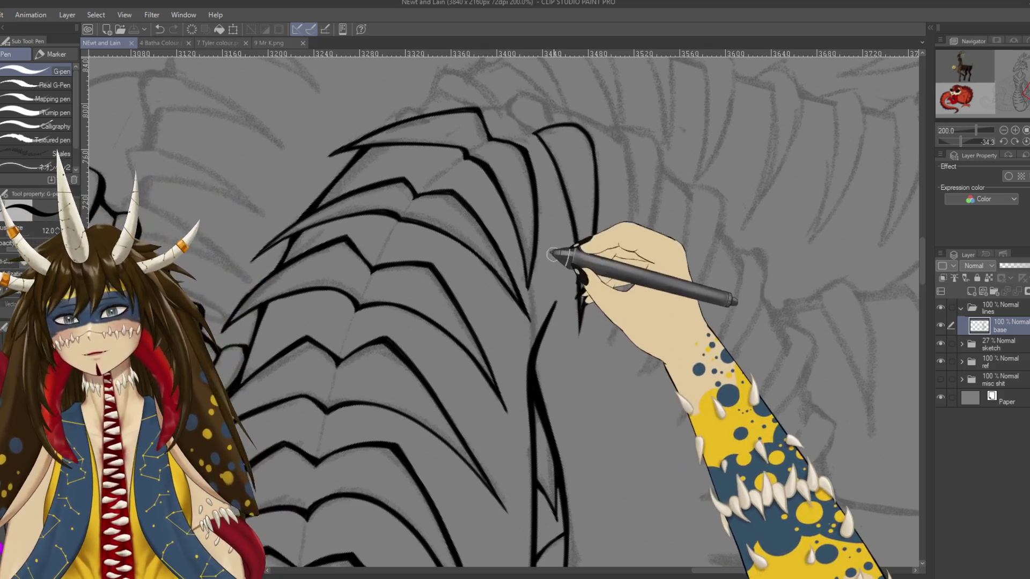
# Ink the right rib contour down the neck column as one line, undo a stray stroke, and save
pyautogui.moveTo(583, 130); pyautogui.dragTo(591, 136)
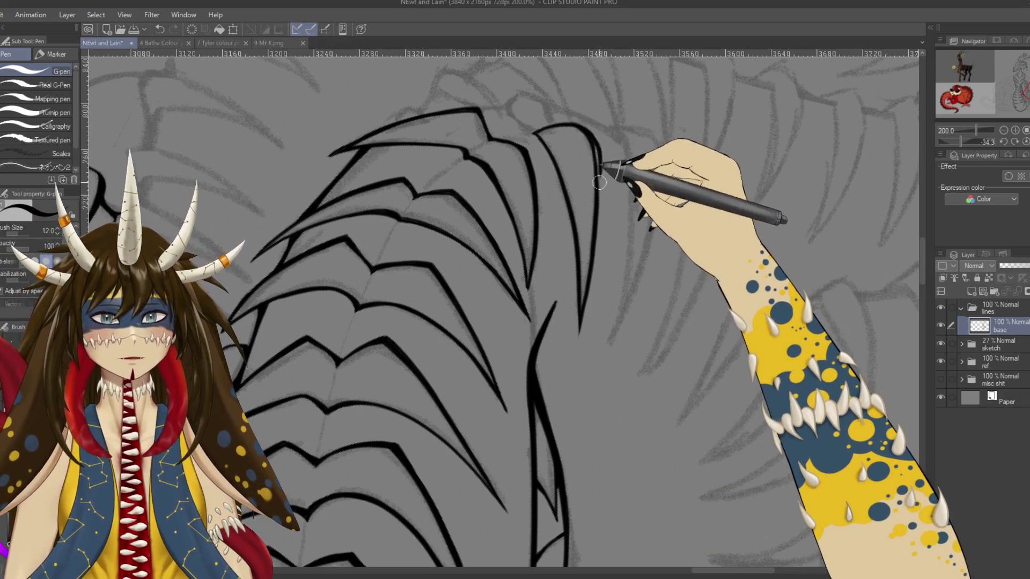
pyautogui.moveTo(600, 163); pyautogui.dragTo(598, 222)
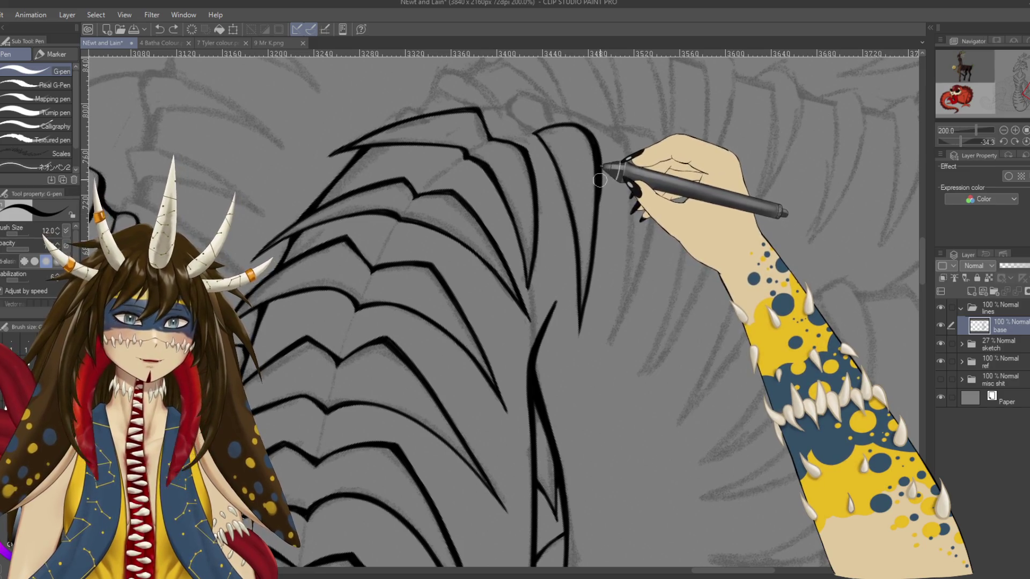
pyautogui.moveTo(600, 181); pyautogui.dragTo(582, 319)
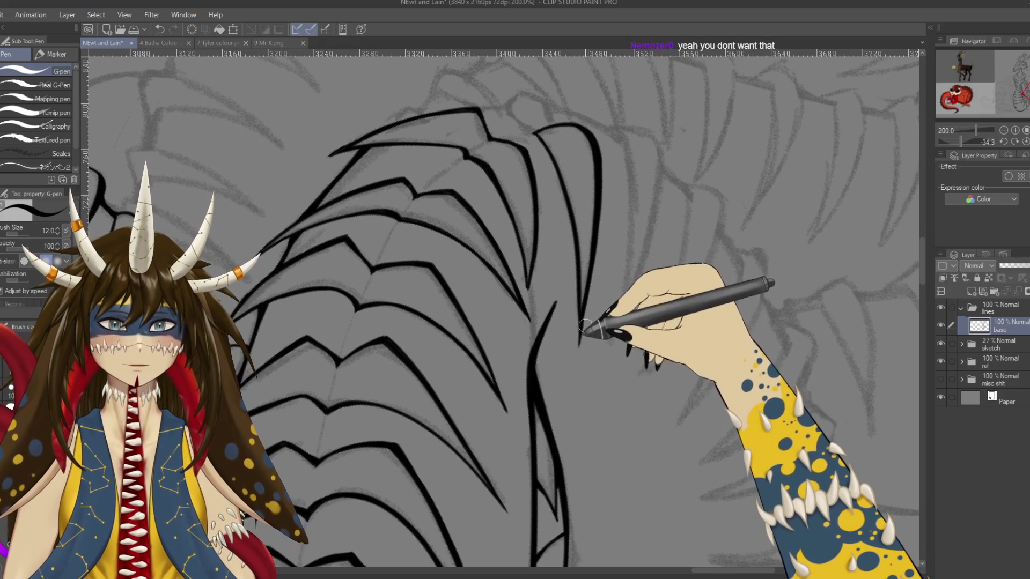
pyautogui.press('e')
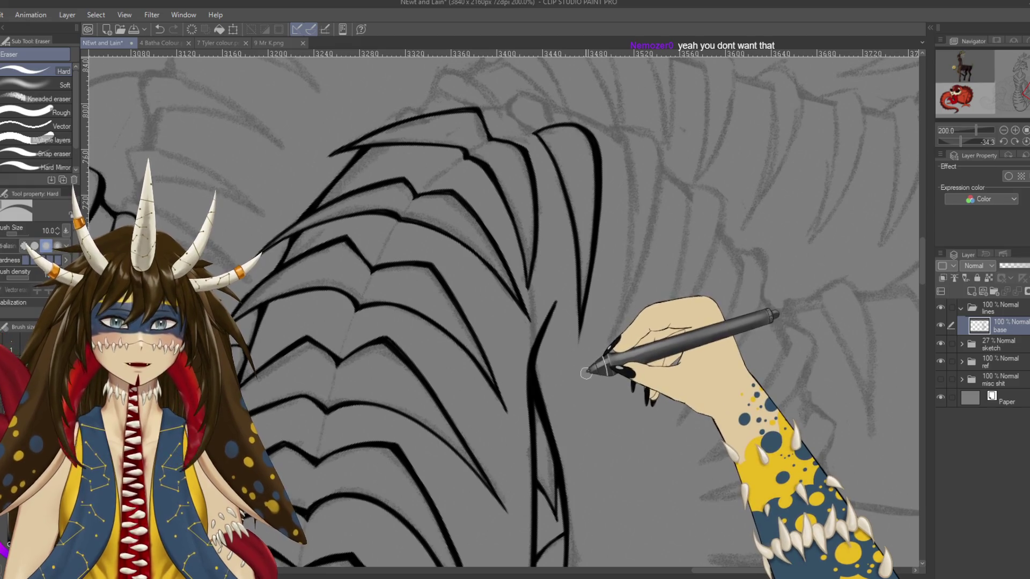
pyautogui.press('p')
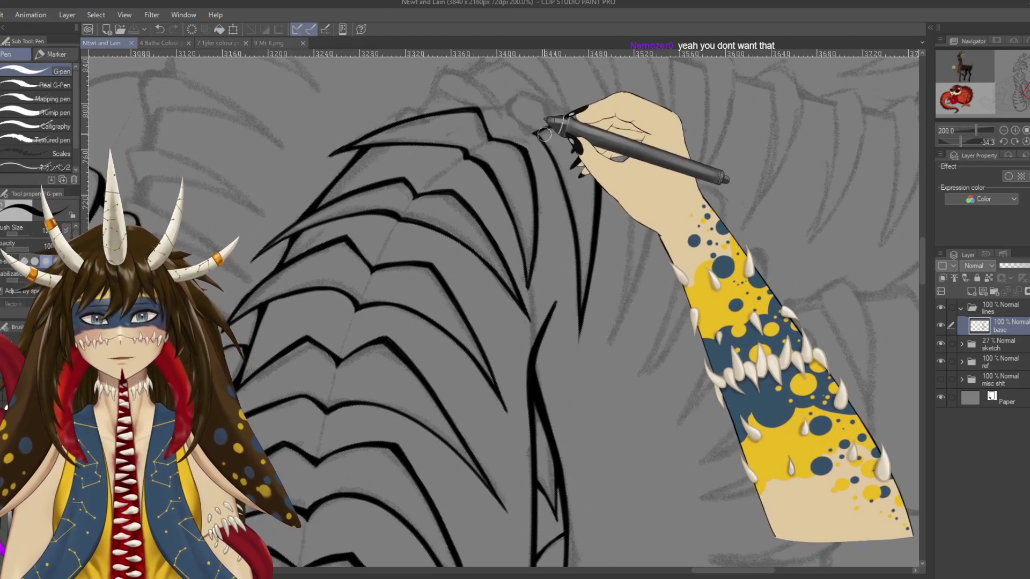
pyautogui.hotkey('ctrl', 'z')
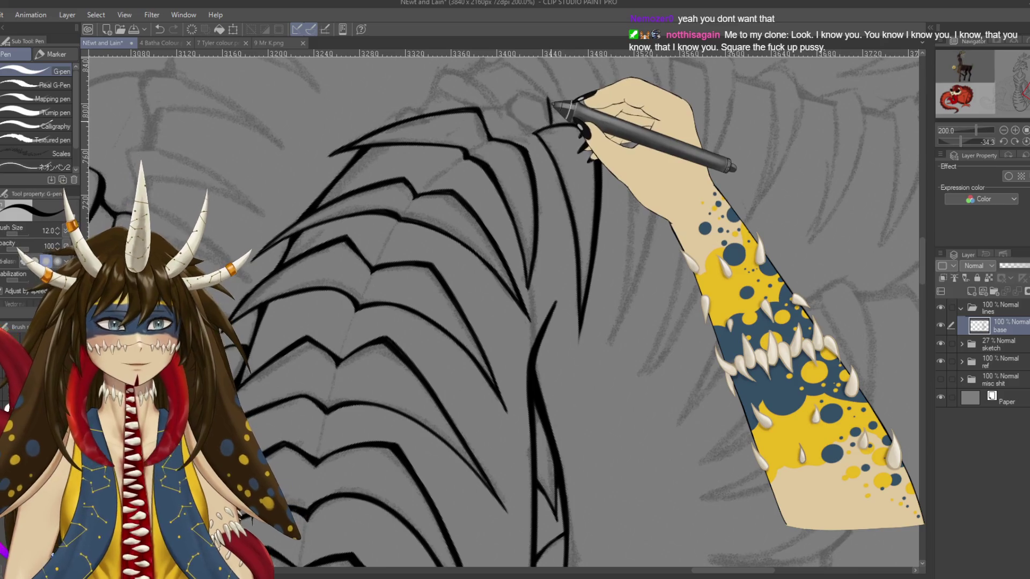
pyautogui.hotkey('ctrl', 's')
pyautogui.moveTo(552, 102)
pyautogui.mouseDown()
pyautogui.moveTo(466, 185)
pyautogui.moveTo(516, 194)
pyautogui.mouseUp()
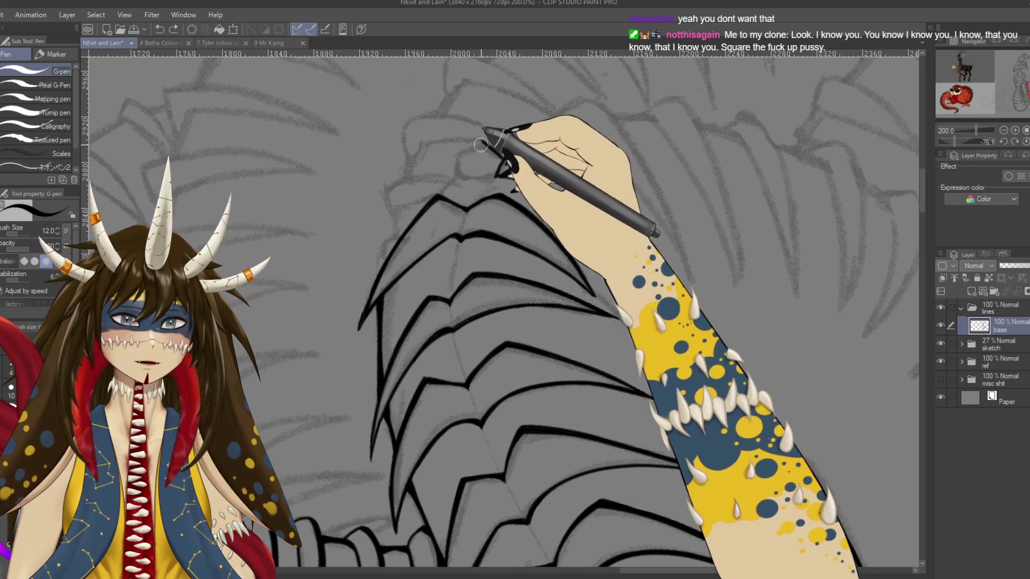
# Try short strokes near the top loop of the rib section and undo them
pyautogui.moveTo(481, 145)
pyautogui.mouseDown()
pyautogui.moveTo(457, 155)
pyautogui.moveTo(588, 197)
pyautogui.mouseUp()
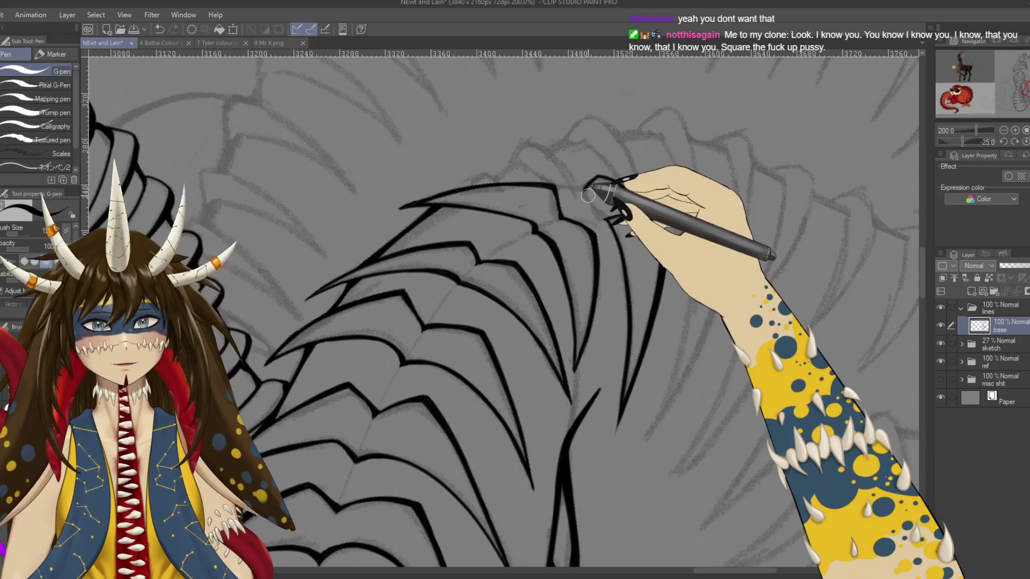
pyautogui.hotkey('ctrl', 'z')
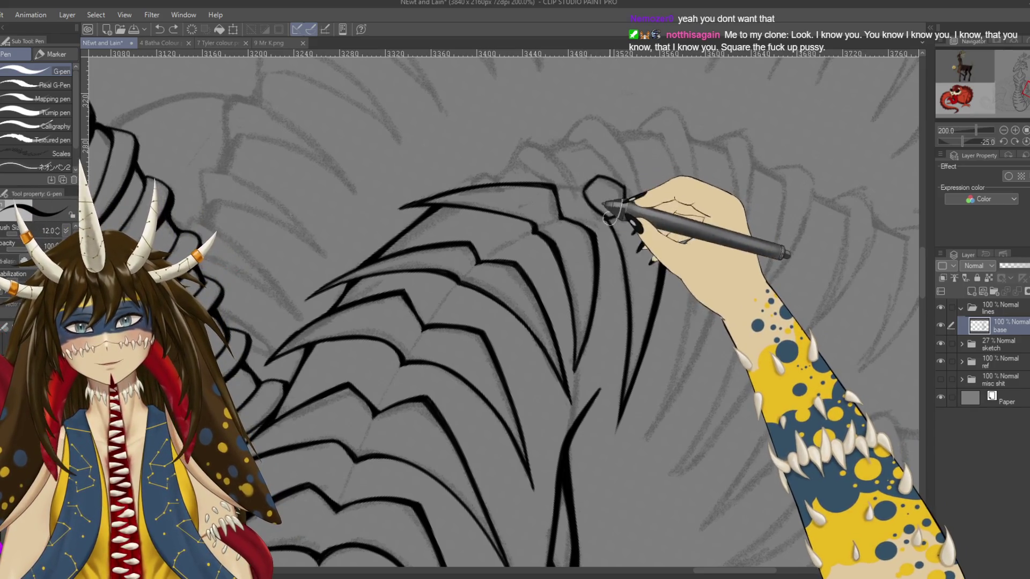
pyautogui.moveTo(588, 182); pyautogui.dragTo(600, 213)
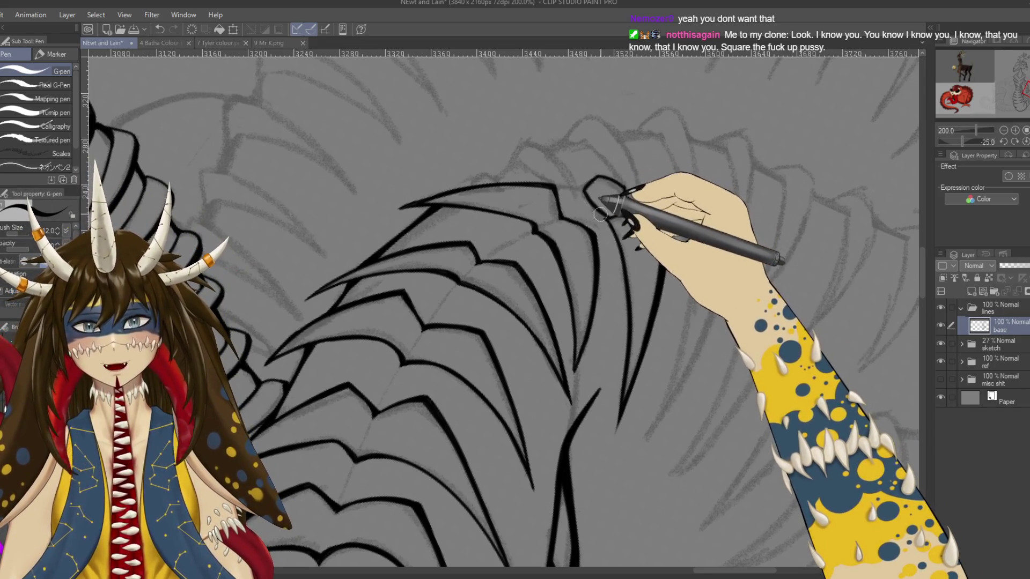
pyautogui.hotkey('ctrl', 'z')
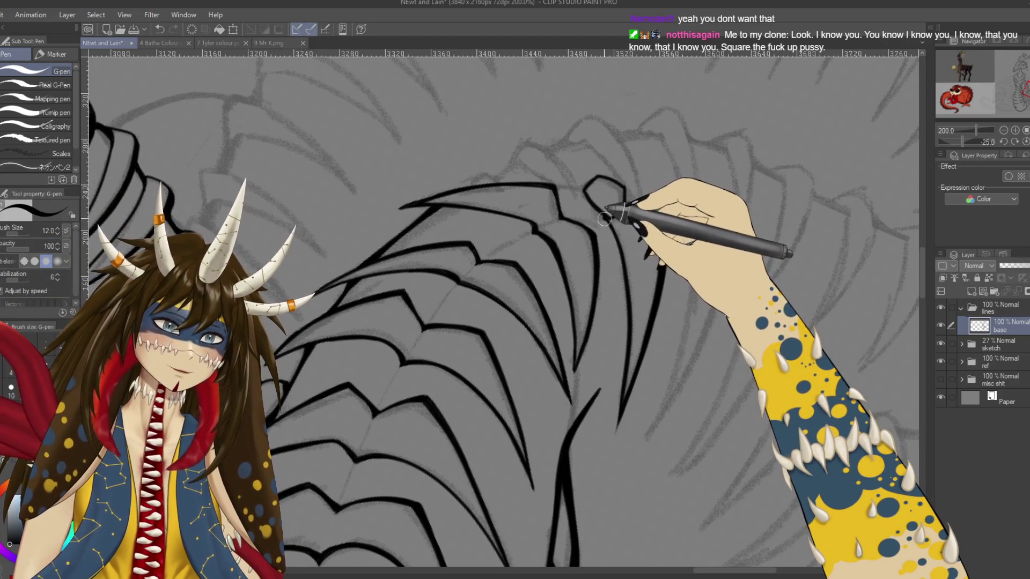
pyautogui.hotkey('ctrl', 'z')
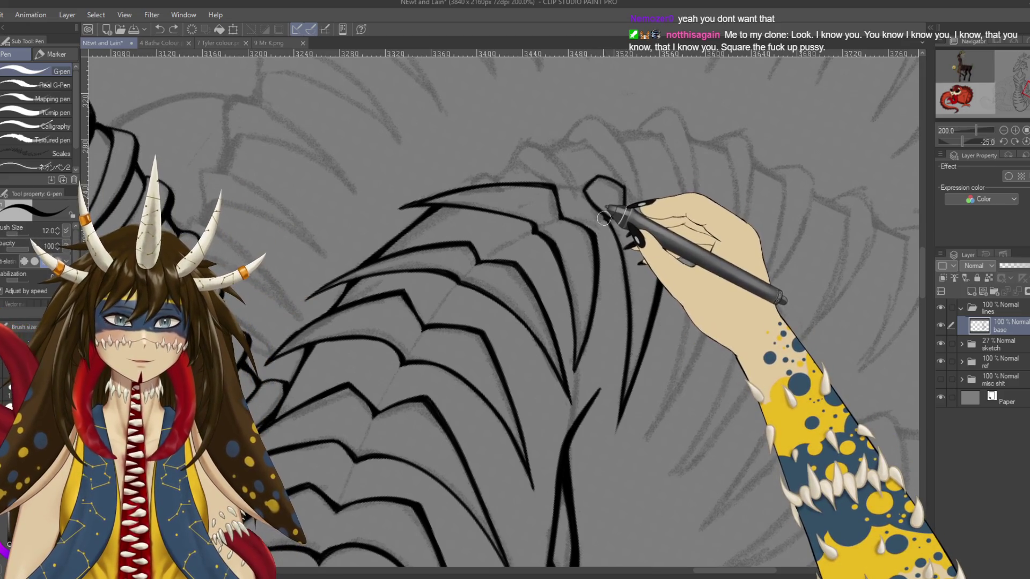
# Rotate and pan the canvas around the coil tip, alternating eraser and pen to shape the loop
pyautogui.press('r')
pyautogui.moveTo(552, 157); pyautogui.dragTo(355, 240)
pyautogui.press('e')
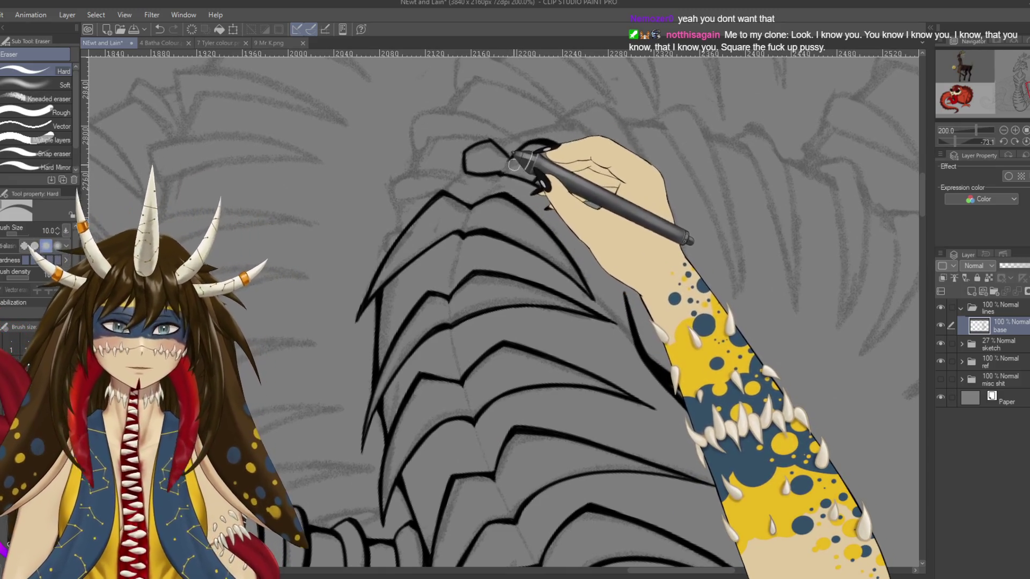
pyautogui.press('p')
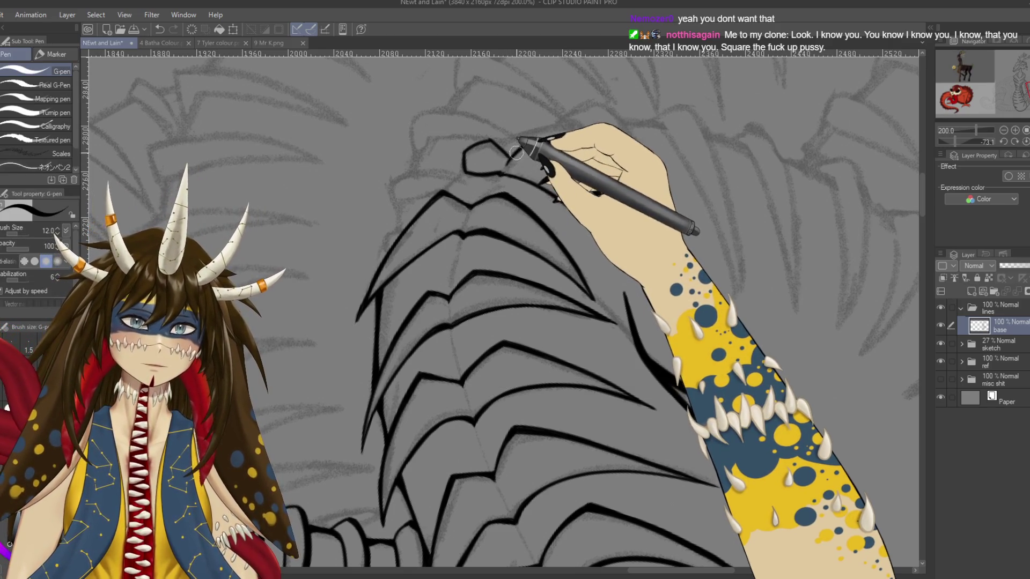
pyautogui.press('e')
pyautogui.press('p')
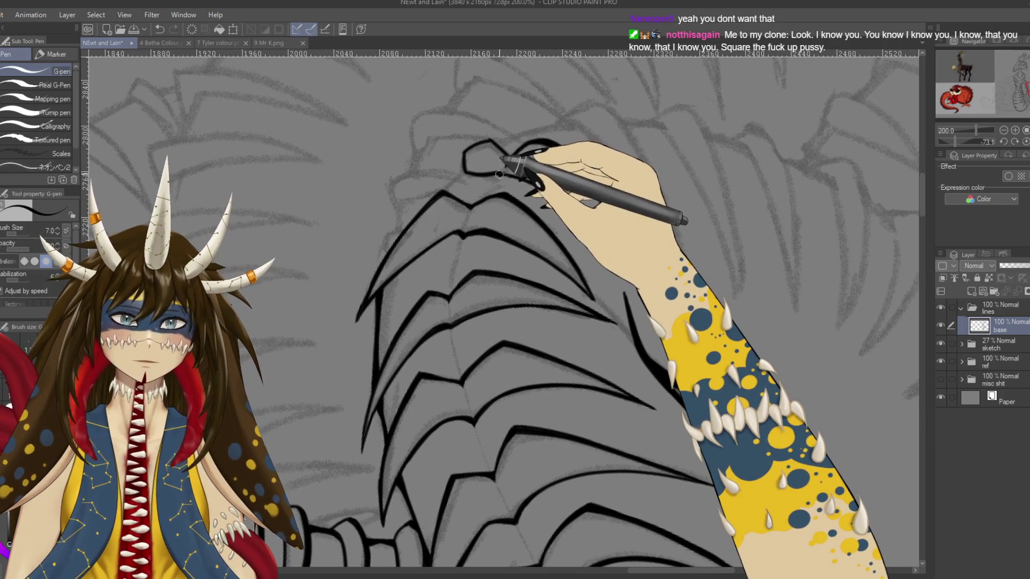
pyautogui.moveTo(499, 173); pyautogui.dragTo(622, 226)
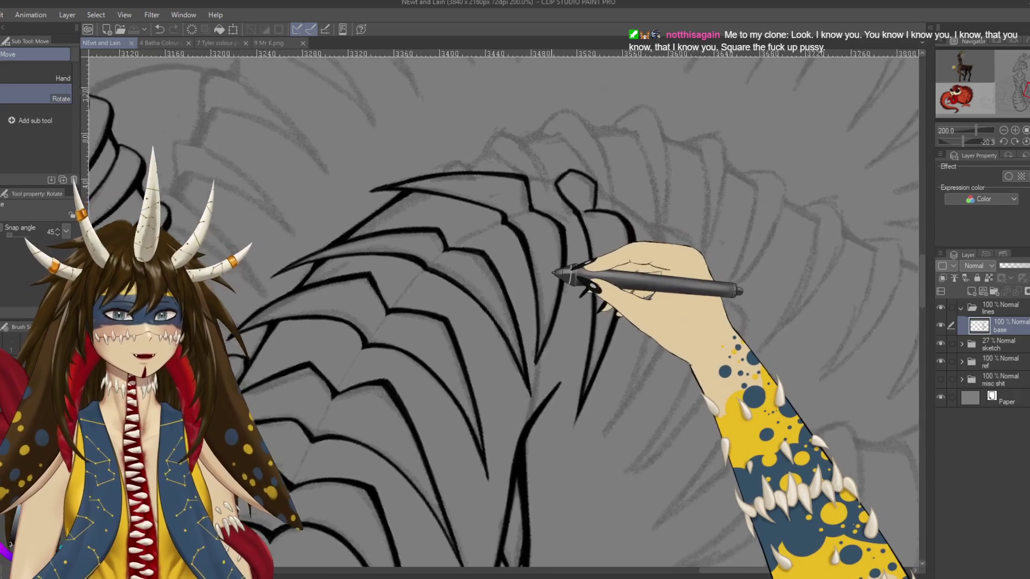
pyautogui.moveTo(625, 257)
pyautogui.mouseDown()
pyautogui.moveTo(592, 187)
pyautogui.moveTo(602, 205)
pyautogui.mouseUp()
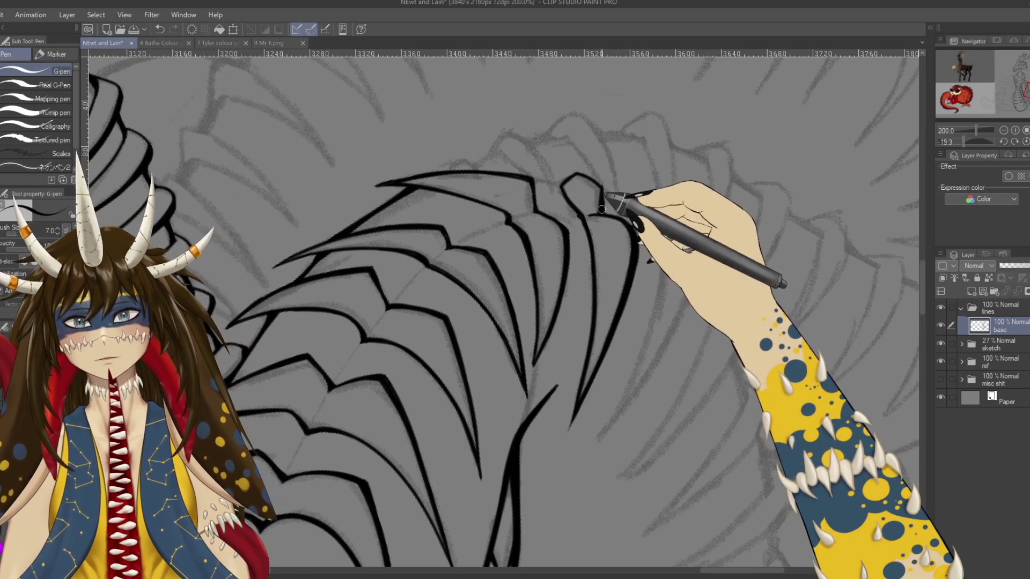
pyautogui.moveTo(598, 202)
pyautogui.mouseDown()
pyautogui.moveTo(403, 290)
pyautogui.moveTo(409, 320)
pyautogui.moveTo(512, 277)
pyautogui.mouseUp()
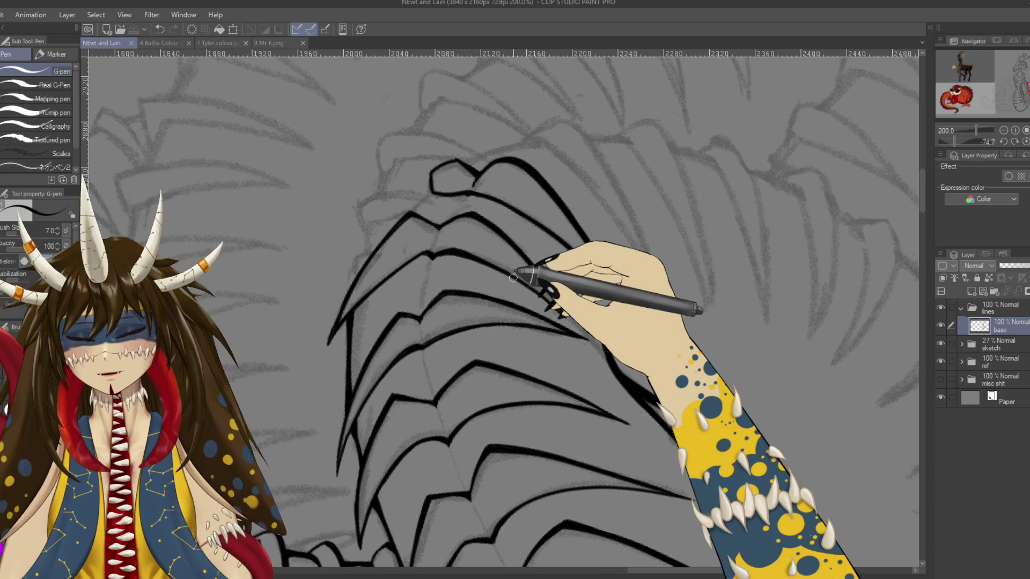
# Ink a small stroke at the top loop of the rib outline and save the lineart
pyautogui.moveTo(513, 278); pyautogui.dragTo(513, 194)
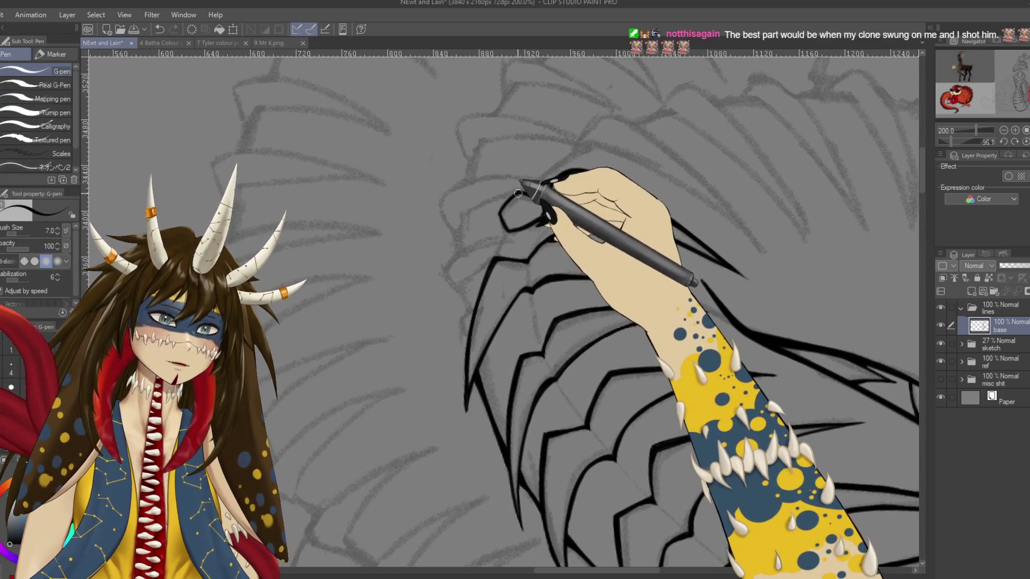
pyautogui.moveTo(513, 197); pyautogui.dragTo(513, 194)
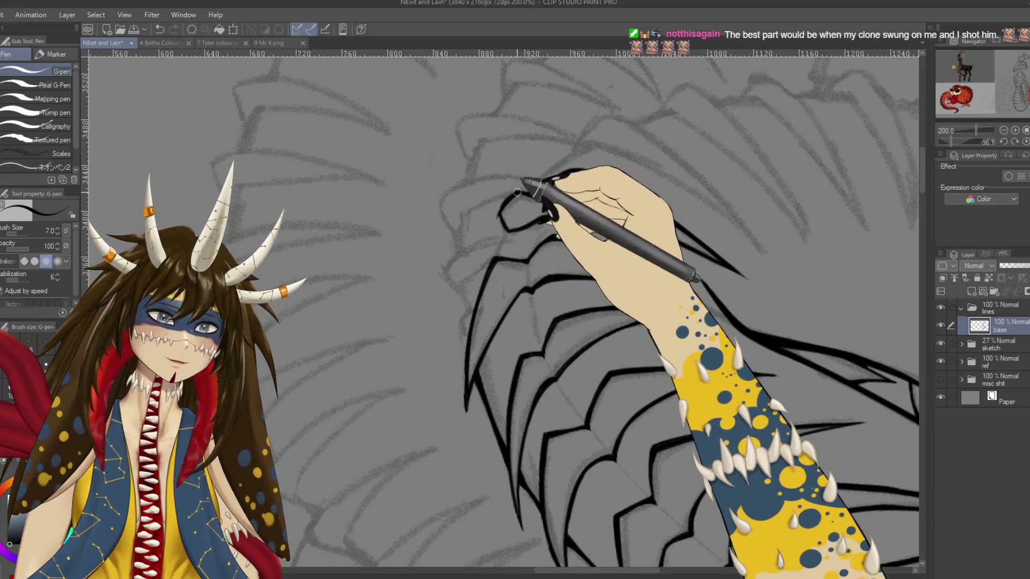
pyautogui.hotkey('ctrl', 's')
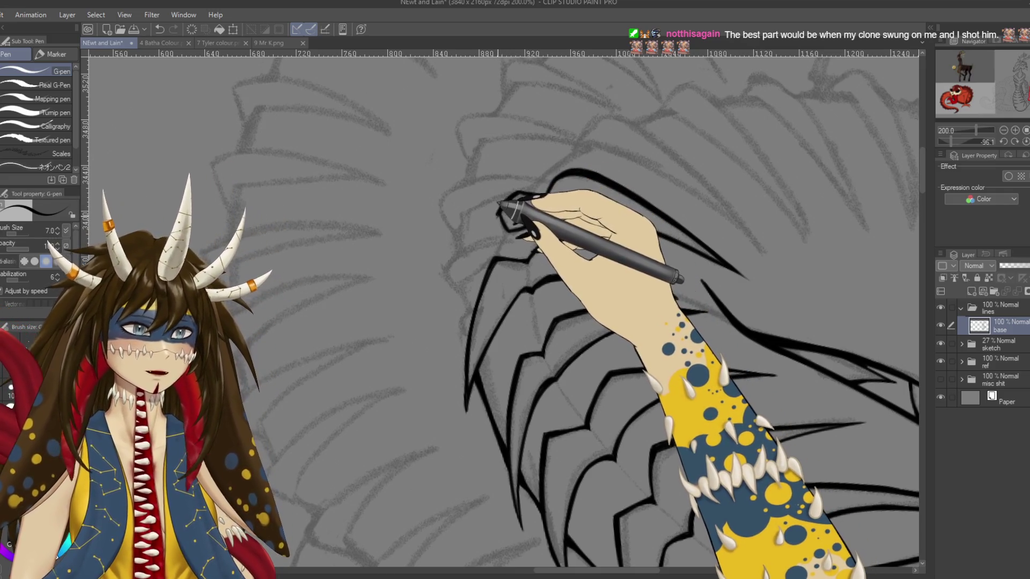
# Close the top loop of the rib outline with a curled G-pen stroke
pyautogui.moveTo(501, 204)
pyautogui.mouseDown()
pyautogui.moveTo(546, 264)
pyautogui.moveTo(554, 234)
pyautogui.moveTo(600, 249)
pyautogui.moveTo(630, 287)
pyautogui.mouseUp()
pyautogui.moveTo(635, 241); pyautogui.dragTo(590, 219)
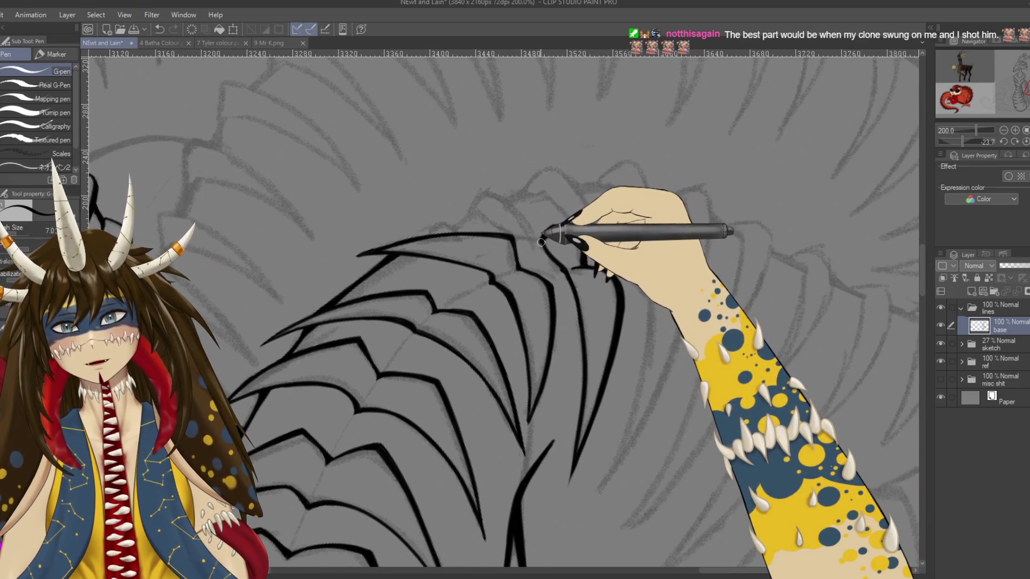
pyautogui.moveTo(541, 242)
pyautogui.mouseDown()
pyautogui.moveTo(563, 230)
pyautogui.moveTo(349, 184)
pyautogui.moveTo(479, 251)
pyautogui.mouseUp()
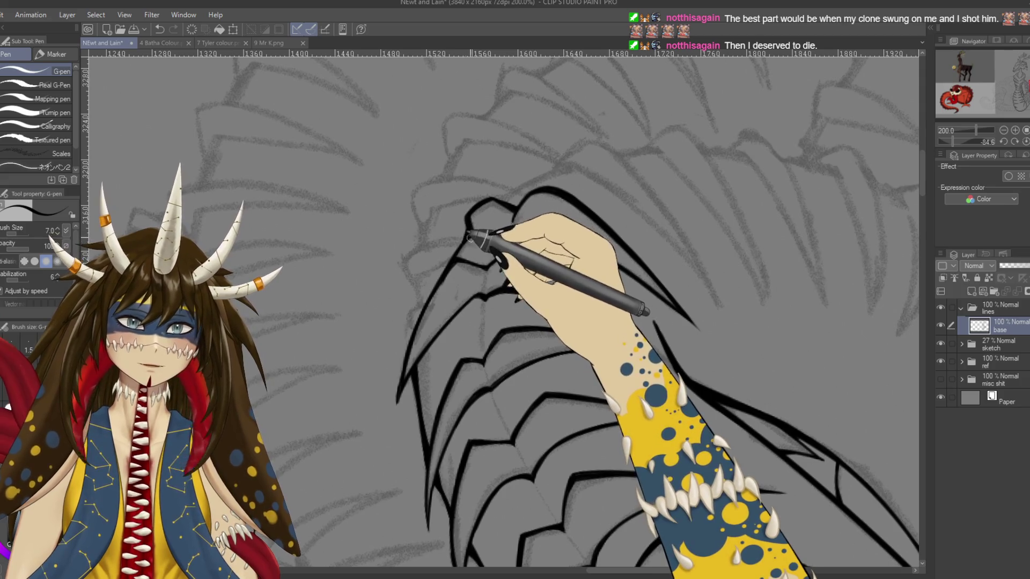
pyautogui.press('e')
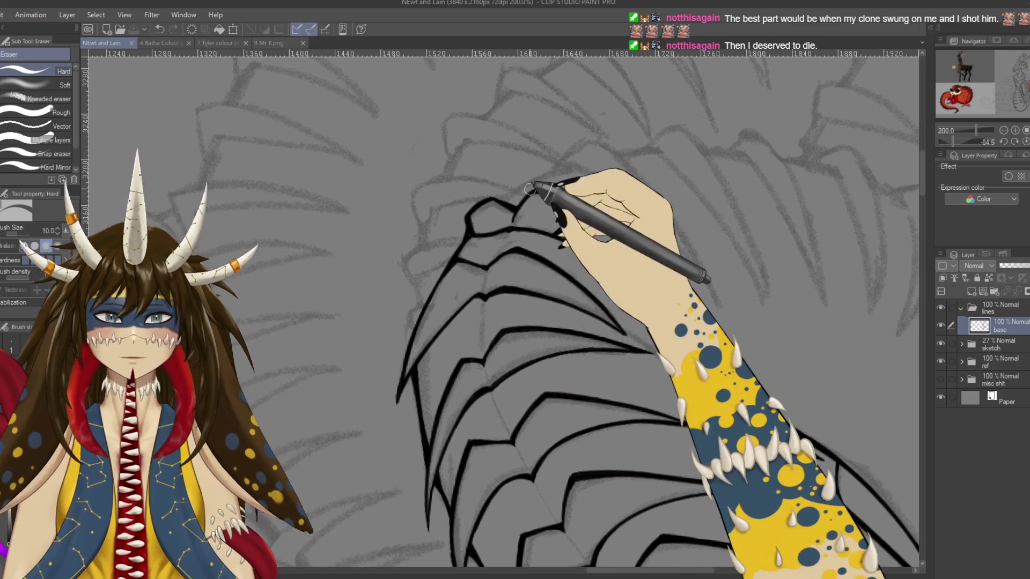
pyautogui.press('p')
pyautogui.moveTo(470, 234)
pyautogui.mouseDown()
pyautogui.moveTo(658, 338)
pyautogui.moveTo(609, 283)
pyautogui.moveTo(222, 162)
pyautogui.moveTo(280, 286)
pyautogui.moveTo(582, 298)
pyautogui.mouseUp()
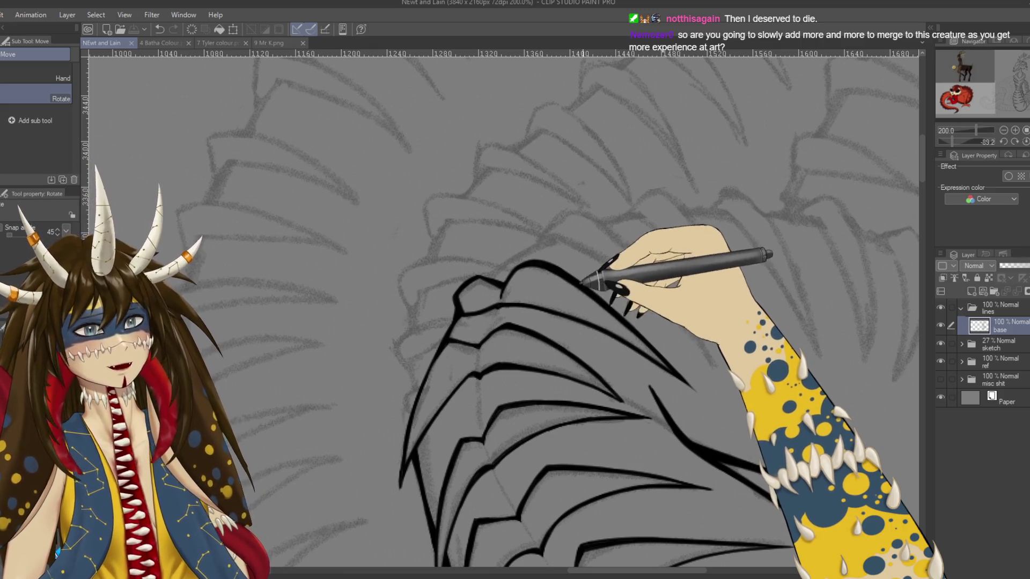
pyautogui.moveTo(594, 293)
pyautogui.mouseDown()
pyautogui.moveTo(533, 438)
pyautogui.moveTo(538, 427)
pyautogui.moveTo(259, 346)
pyautogui.moveTo(322, 370)
pyautogui.mouseUp()
pyautogui.scroll(-5, 532, 438)
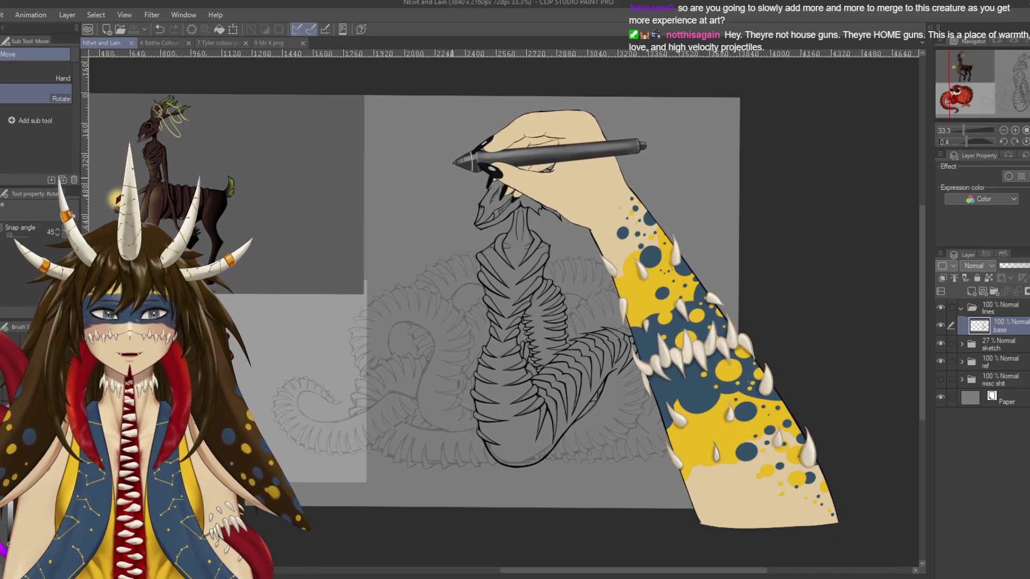
pyautogui.press('p')
pyautogui.hotkey('ctrl', '+')
pyautogui.hotkey('ctrl', '+')
pyautogui.hotkey('ctrl', '+')
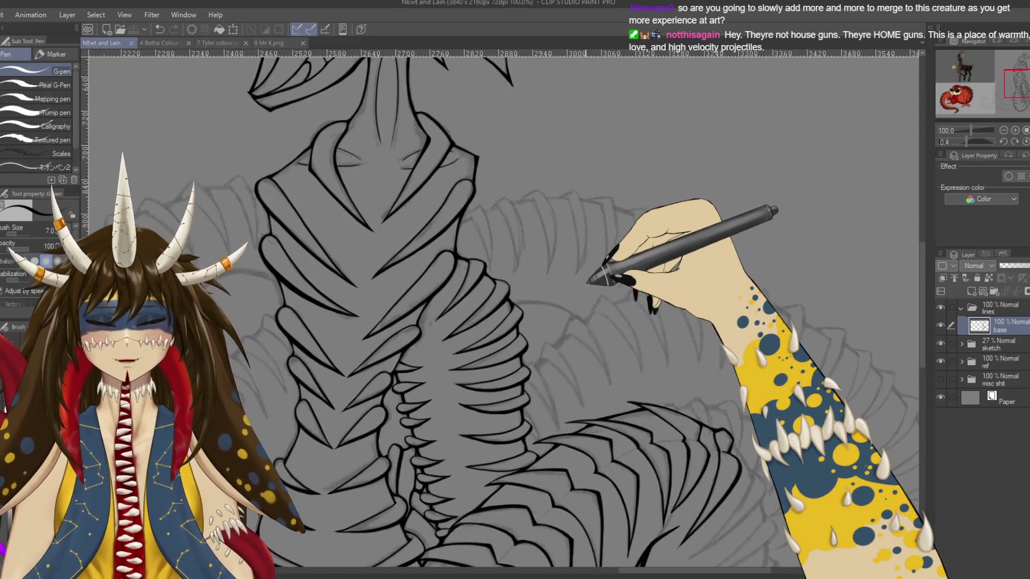
pyautogui.scroll(2, 655, 245)
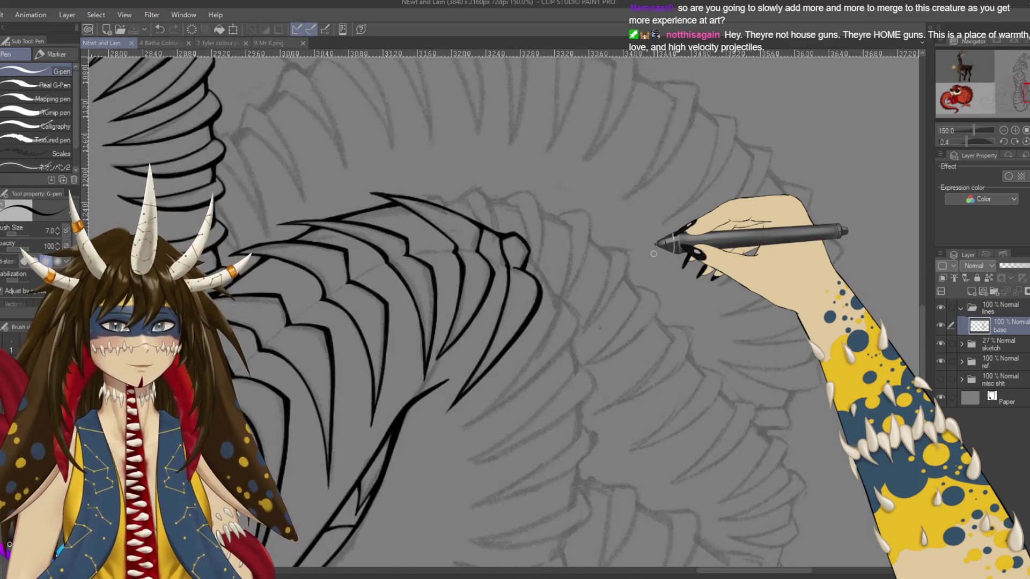
pyautogui.moveTo(298, 219)
pyautogui.mouseDown()
pyautogui.moveTo(323, 475)
pyautogui.moveTo(417, 430)
pyautogui.mouseUp()
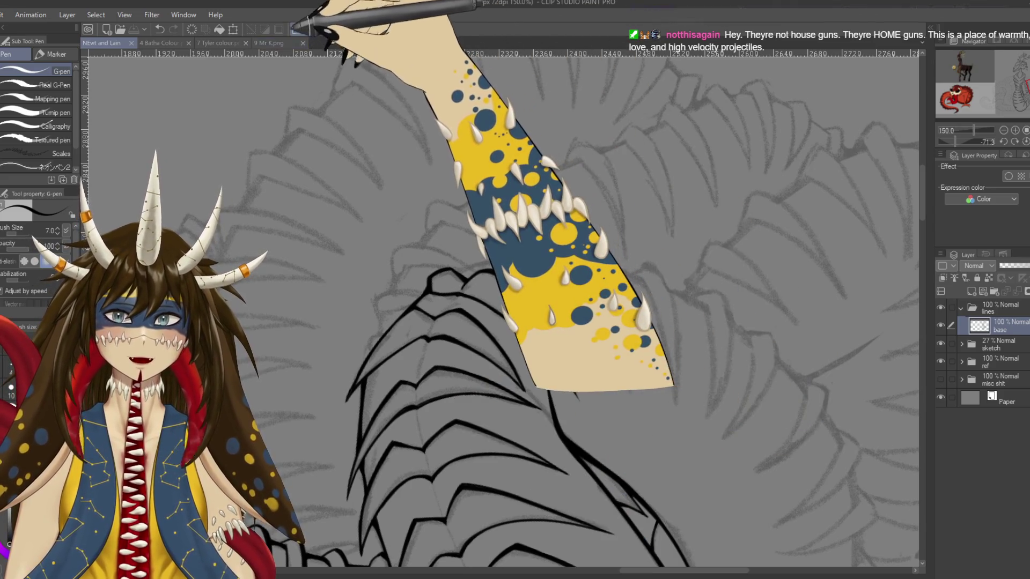
pyautogui.click(274, 43)
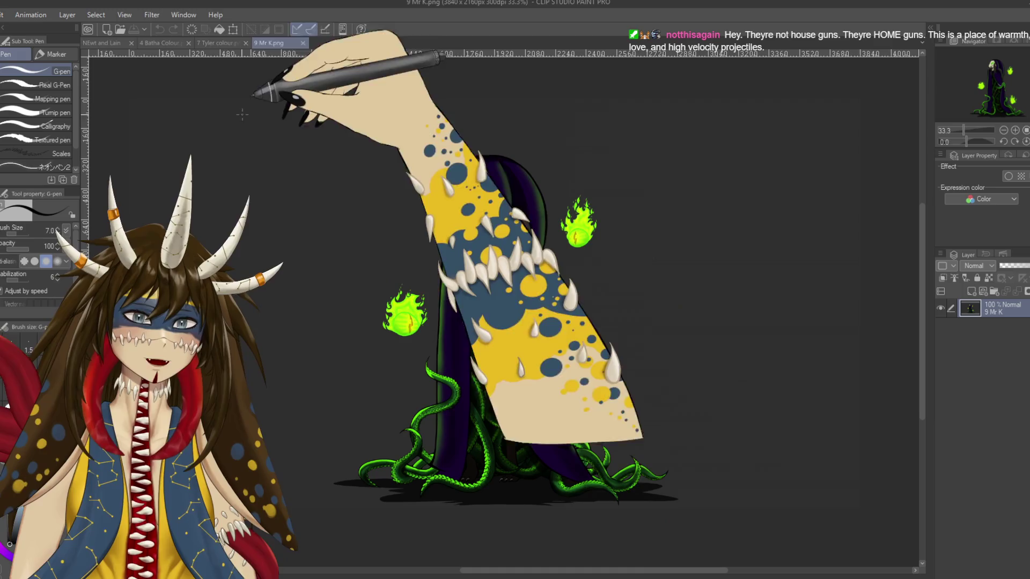
pyautogui.click(102, 43)
pyautogui.moveTo(415, 279)
pyautogui.mouseDown()
pyautogui.moveTo(454, 246)
pyautogui.moveTo(460, 186)
pyautogui.mouseUp()
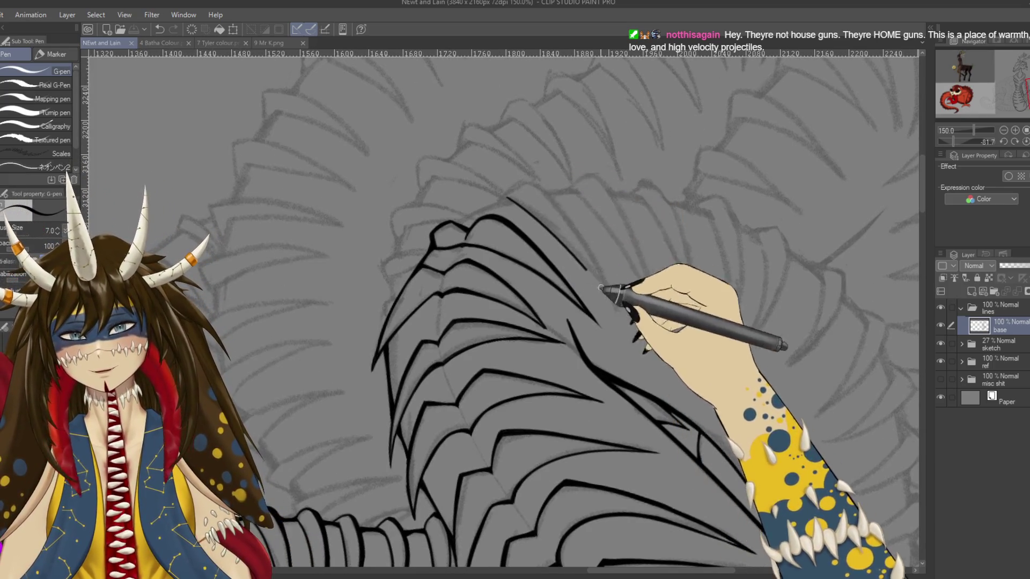
# Replace the last stroke with three rib lines running down-right from the top loop
pyautogui.hotkey('ctrl', 'z')
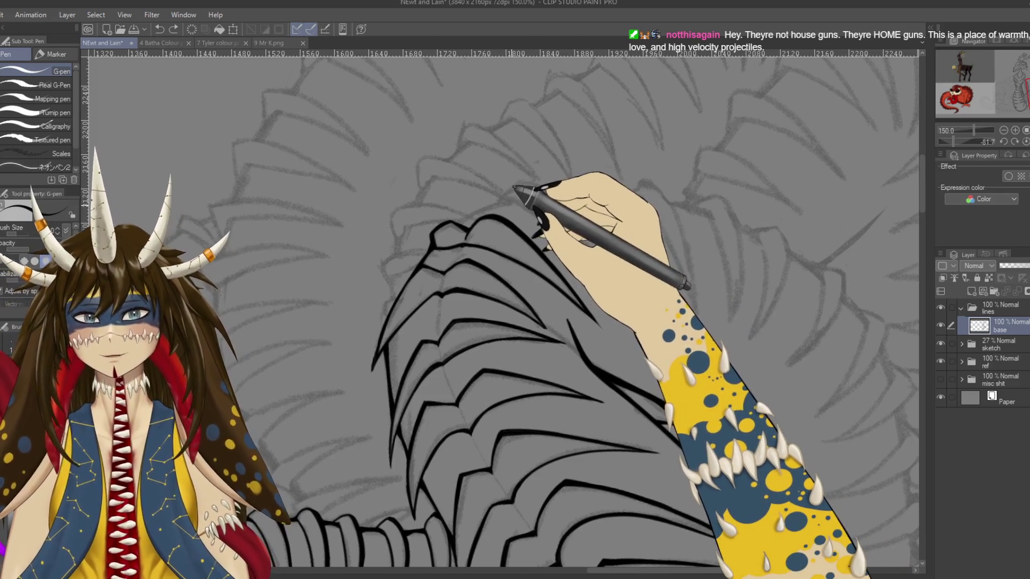
pyautogui.moveTo(506, 198); pyautogui.dragTo(596, 275)
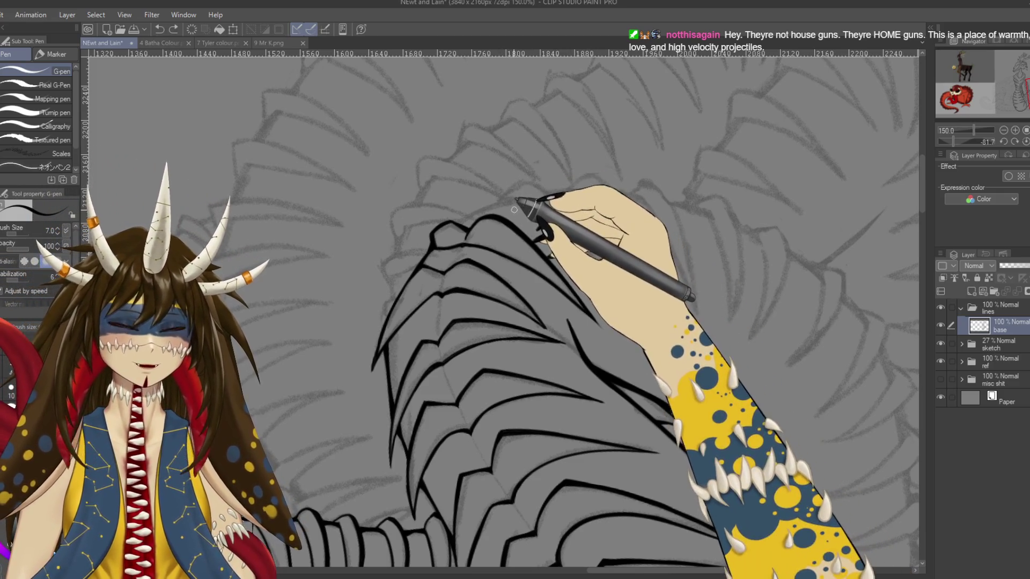
pyautogui.moveTo(512, 199); pyautogui.dragTo(629, 313)
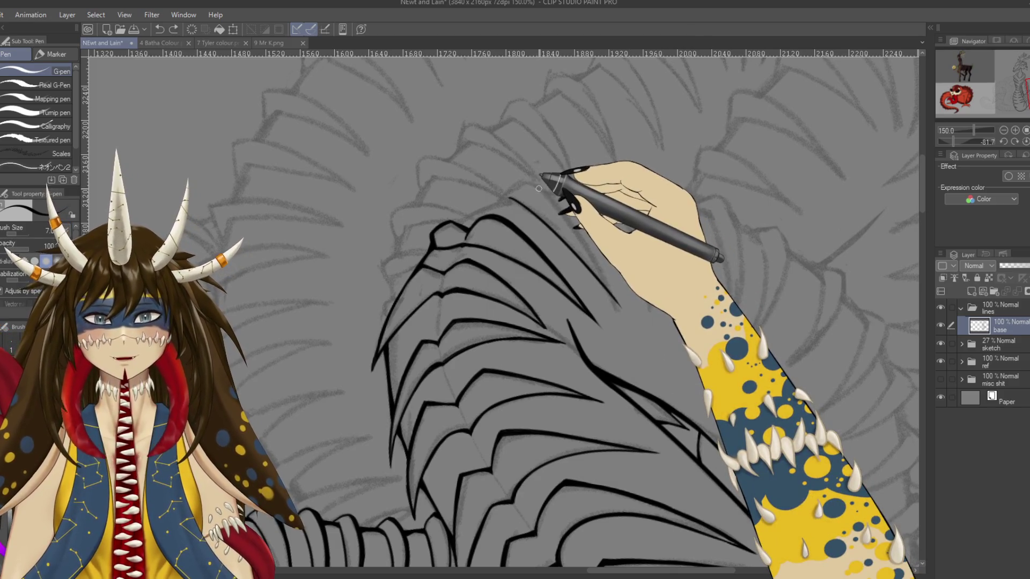
pyautogui.moveTo(549, 192); pyautogui.dragTo(605, 303)
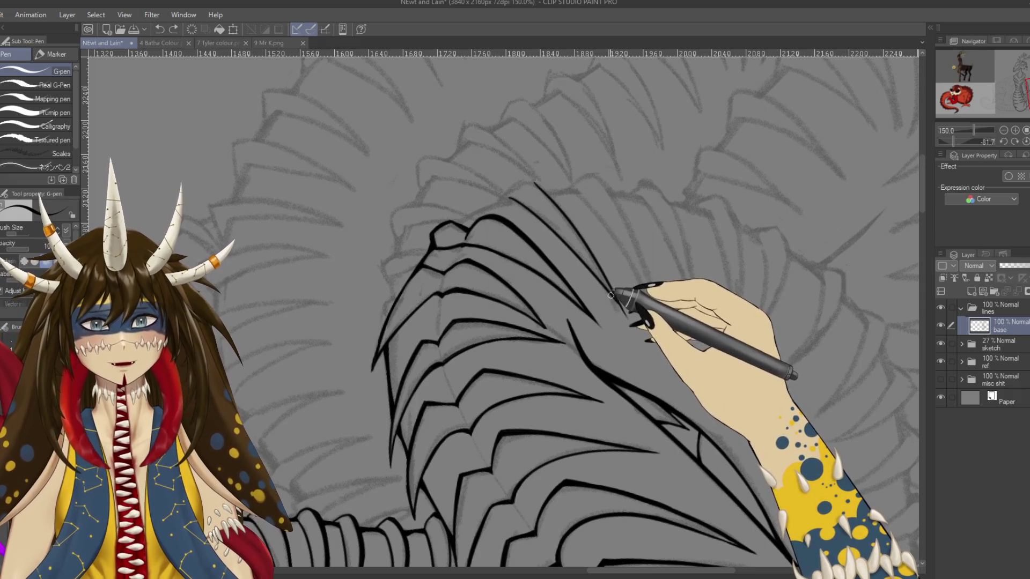
# On a flipped, zoomed-in view, ink curved rib lines along the coil's left edge
pyautogui.moveTo(638, 336); pyautogui.dragTo(618, 323)
pyautogui.press('h')
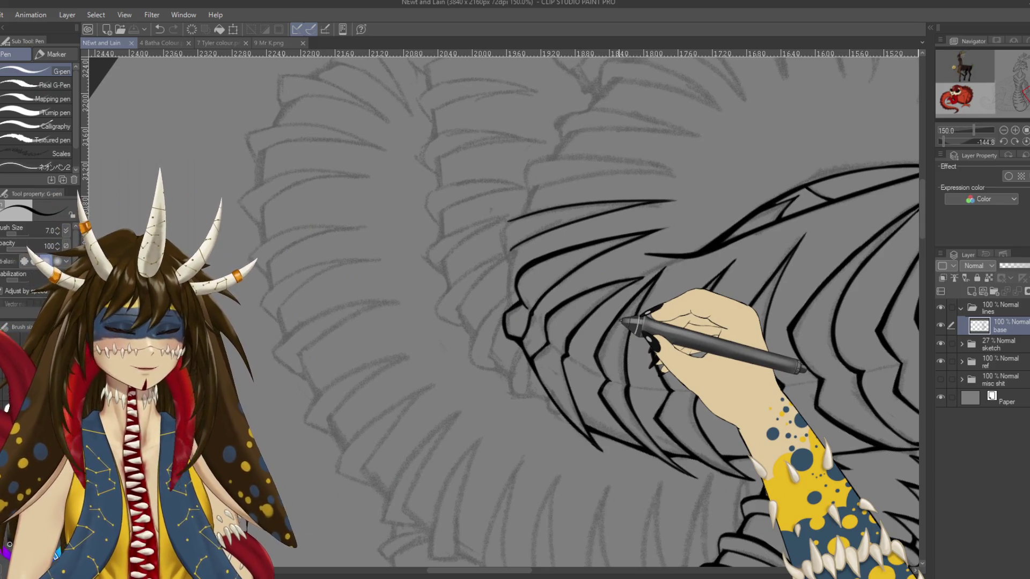
pyautogui.hotkey('ctrl', '+')
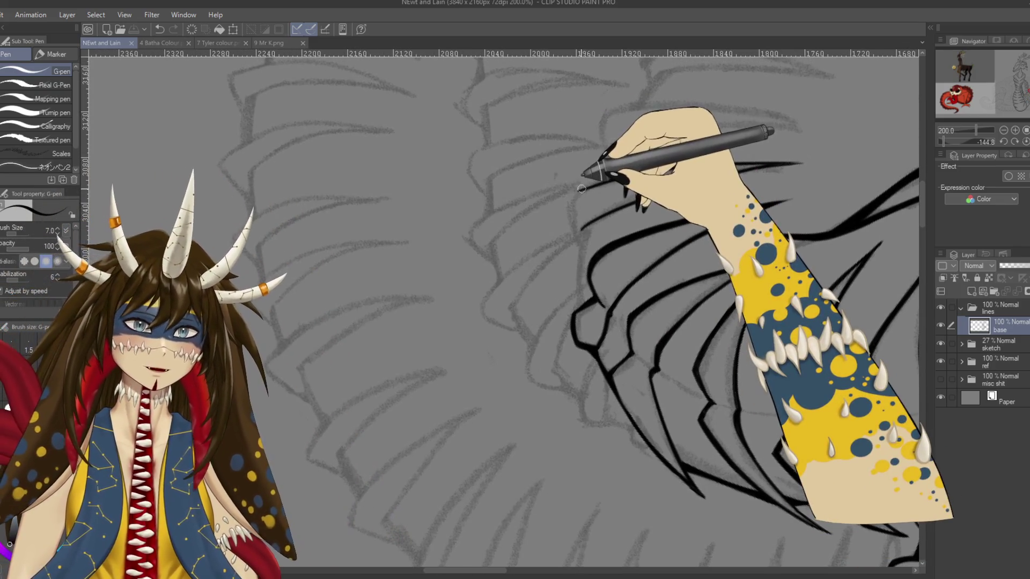
pyautogui.moveTo(584, 187); pyautogui.dragTo(574, 231)
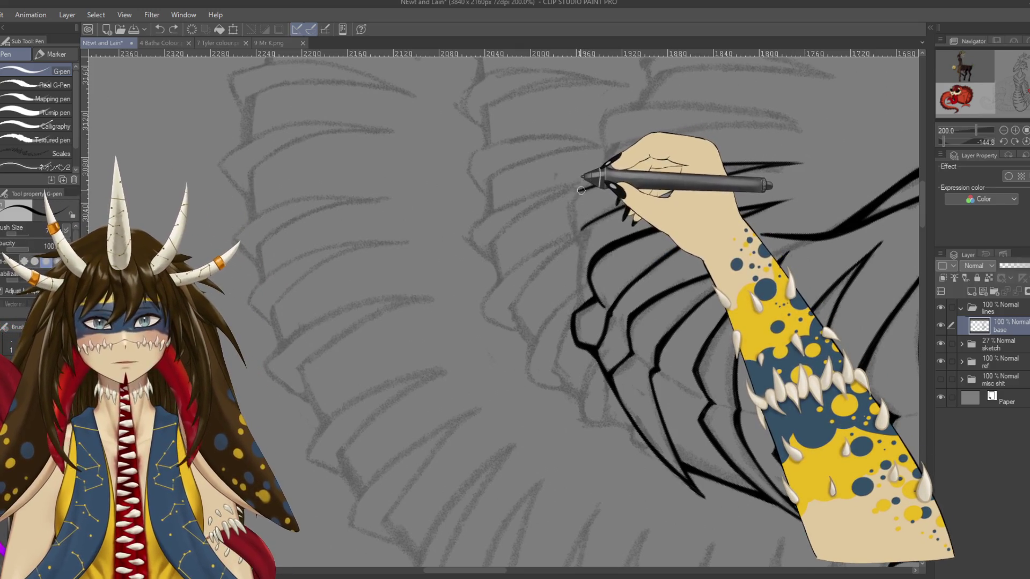
pyautogui.moveTo(581, 190); pyautogui.dragTo(581, 244)
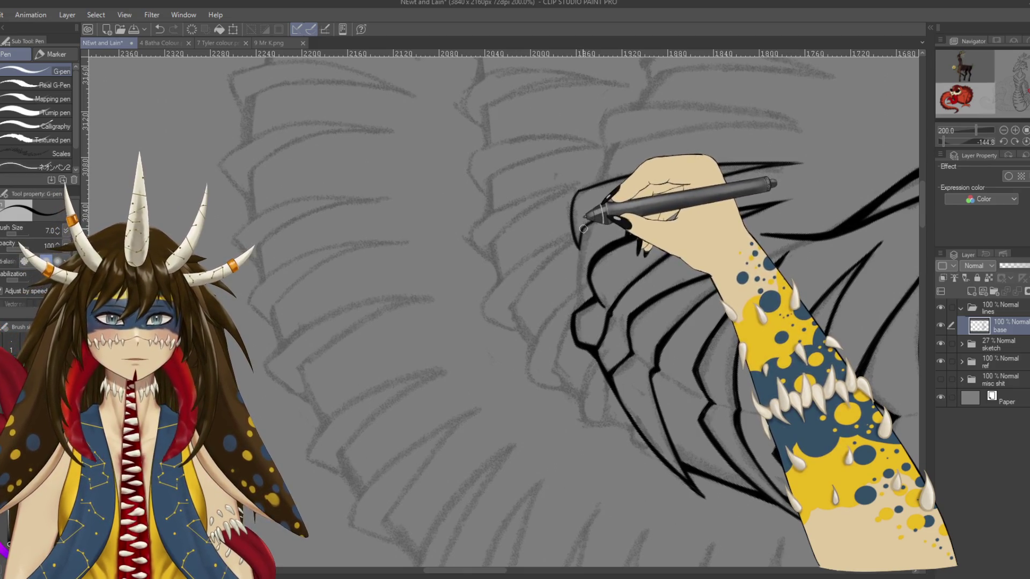
pyautogui.moveTo(588, 187); pyautogui.dragTo(580, 248)
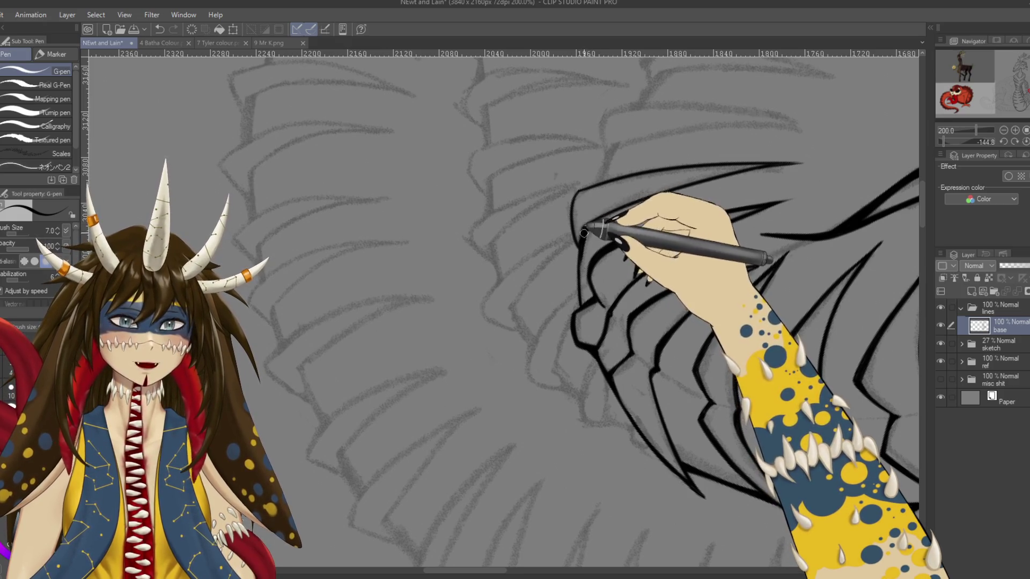
pyautogui.hotkey('ctrl', 'z')
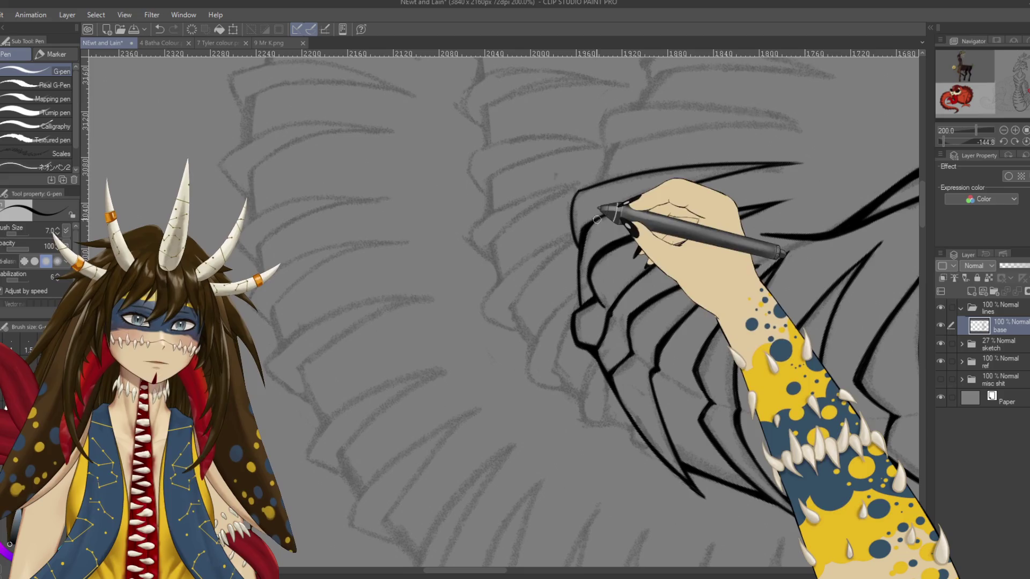
pyautogui.moveTo(597, 218); pyautogui.dragTo(597, 237)
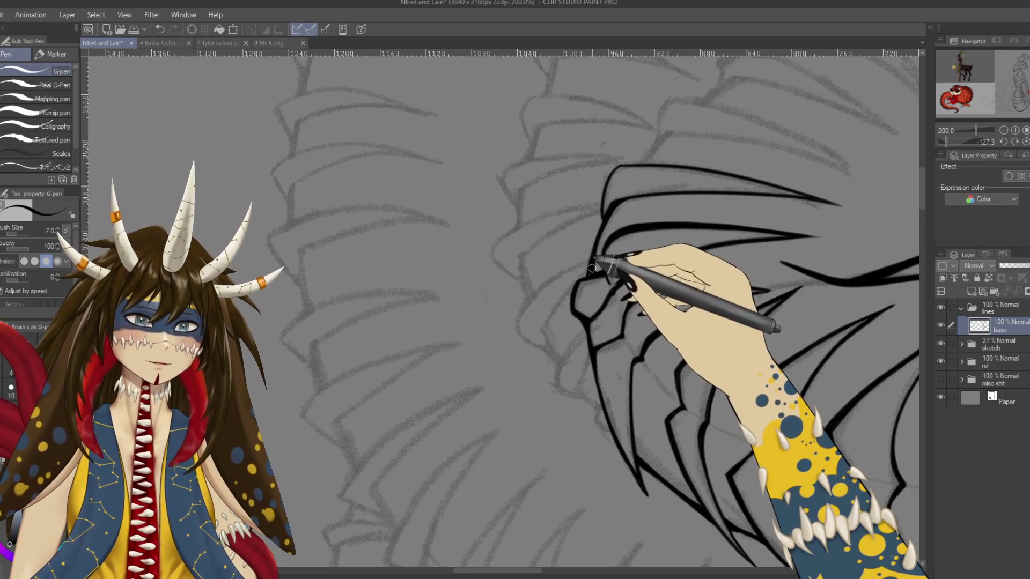
# Zoom out to the whole page and reset the view rotation to upright
pyautogui.press('e')
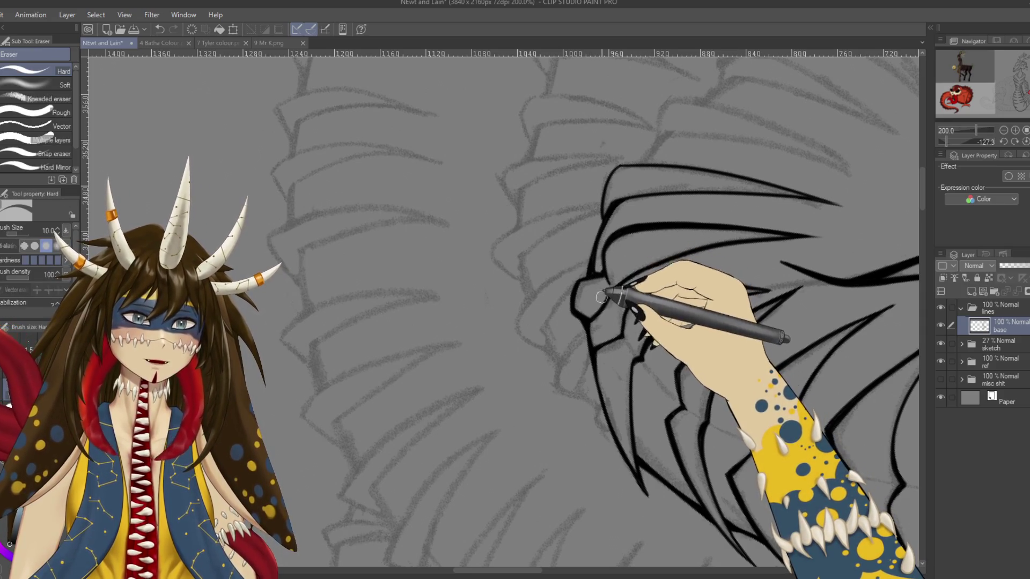
pyautogui.press('p')
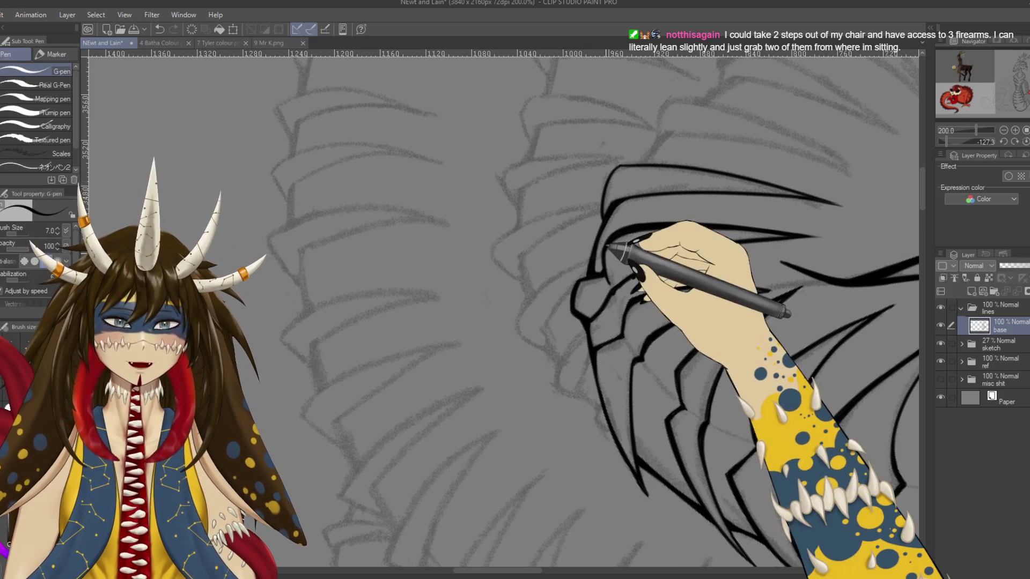
pyautogui.scroll(-5, 605, 309)
pyautogui.press('r')
pyautogui.moveTo(748, 176)
pyautogui.mouseDown()
pyautogui.moveTo(678, 453)
pyautogui.moveTo(690, 467)
pyautogui.mouseUp()
pyautogui.press('p')
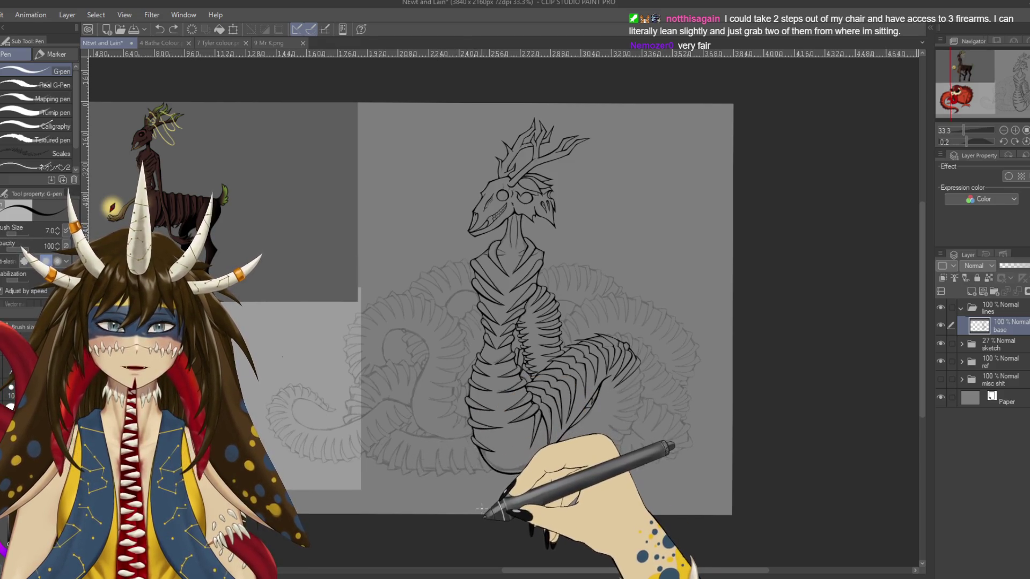
# Ink the long sweeping contour down the underside curve of the lower coil
pyautogui.scroll(5, 485, 513)
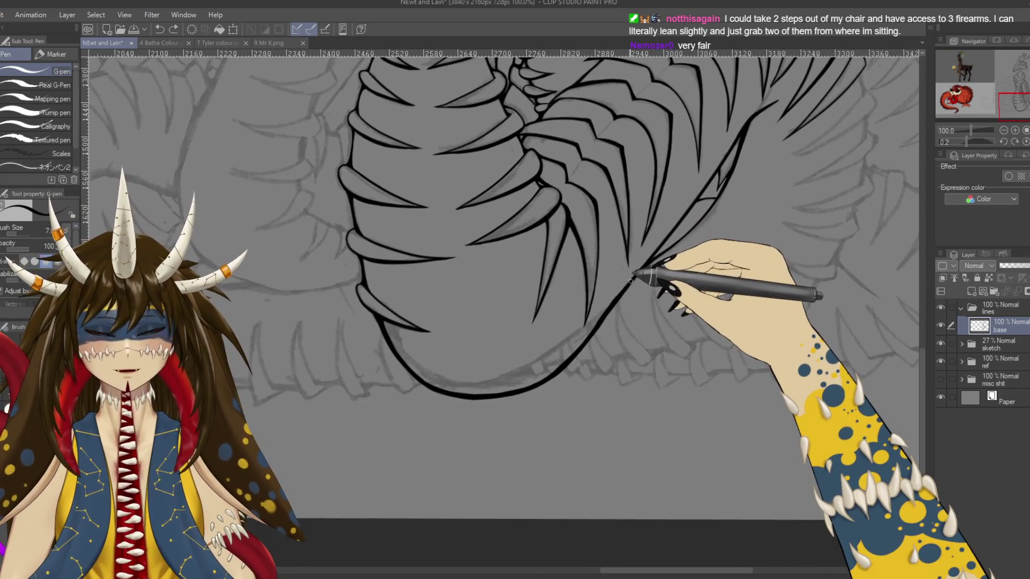
pyautogui.moveTo(635, 278); pyautogui.dragTo(628, 286)
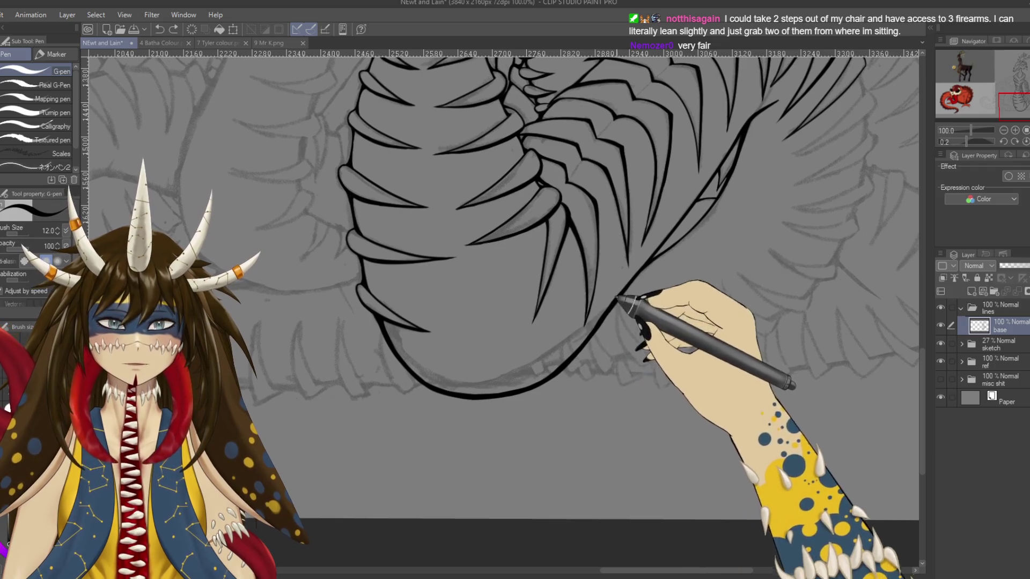
pyautogui.moveTo(664, 299); pyautogui.dragTo(795, 407)
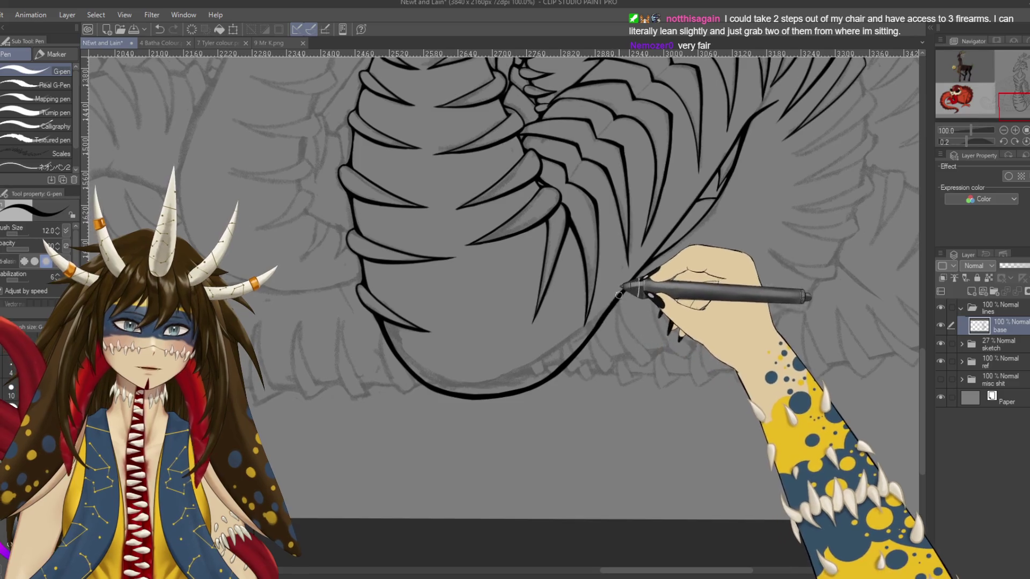
pyautogui.press('e')
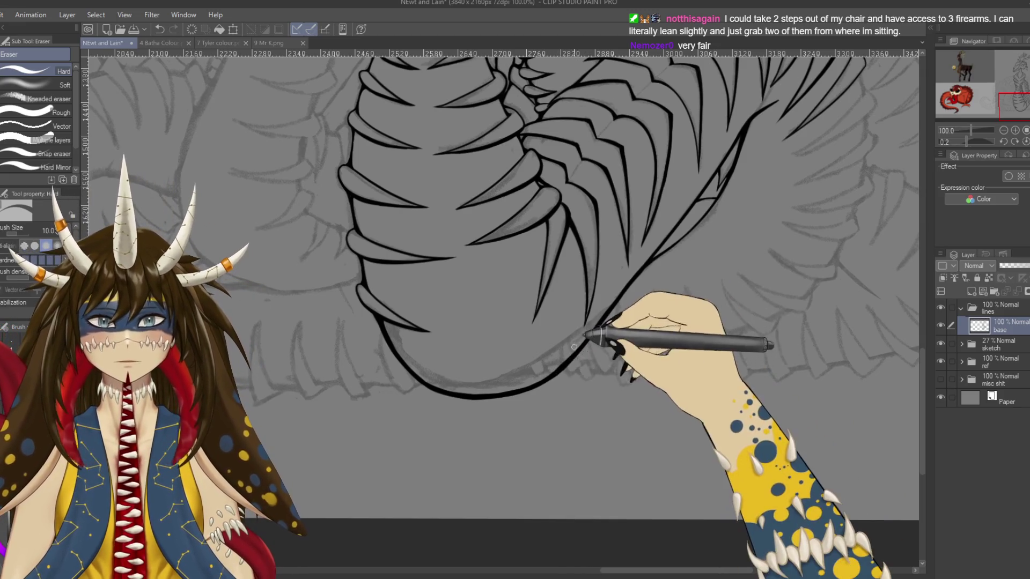
pyautogui.press('p')
pyautogui.moveTo(759, 249); pyautogui.dragTo(656, 383)
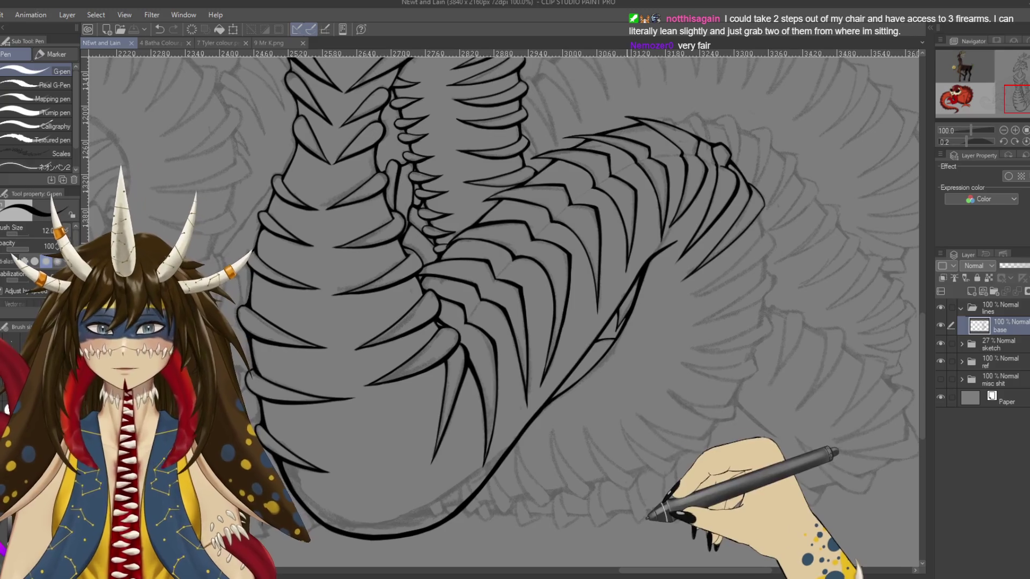
pyautogui.moveTo(705, 305); pyautogui.dragTo(616, 321)
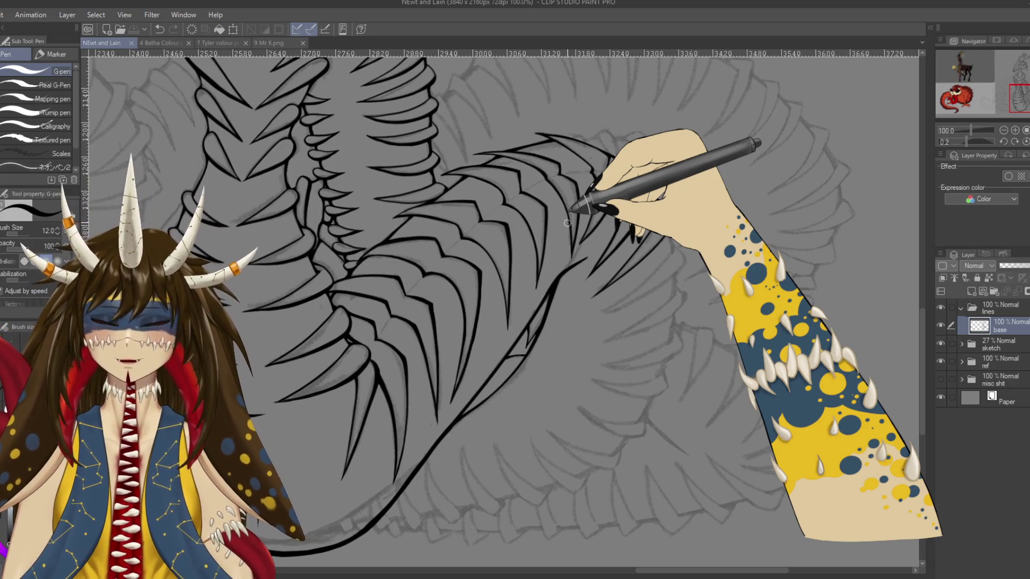
pyautogui.moveTo(567, 222); pyautogui.dragTo(282, 506)
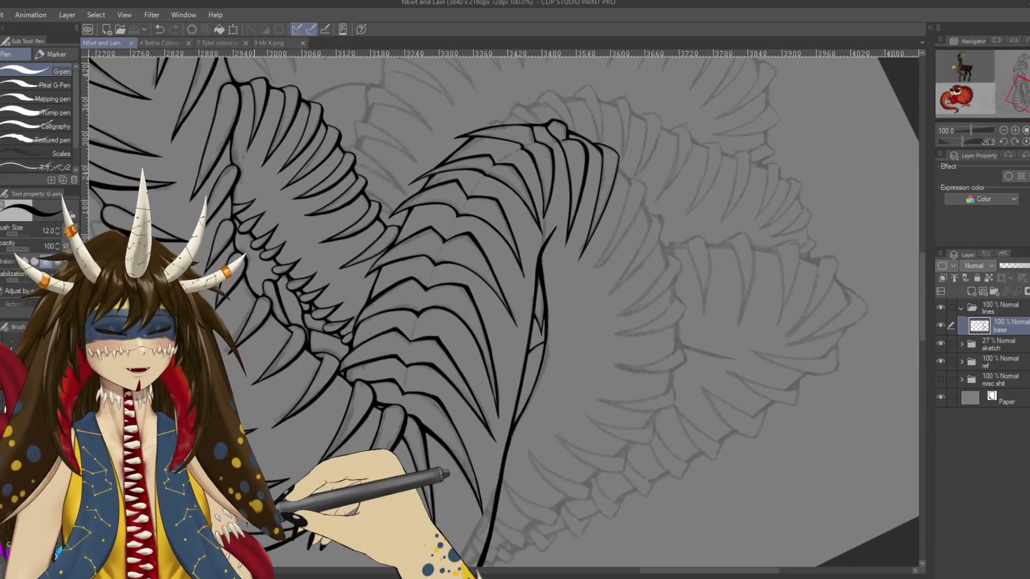
# Redraw the right-hand rib line on the ribbed loop, retrying it until it sits right
pyautogui.scroll(3, 516, 215)
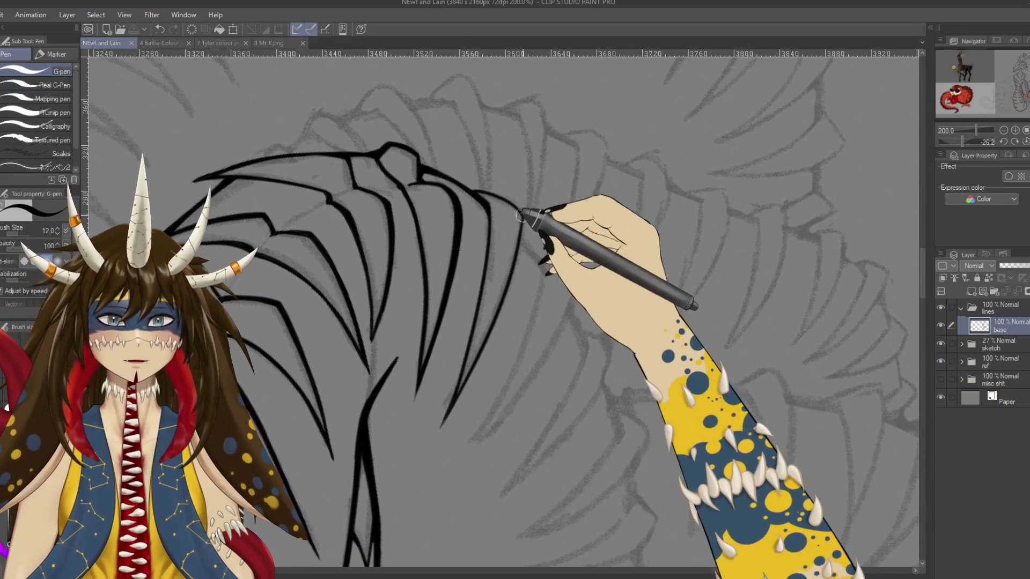
pyautogui.hotkey('ctrl', 'z')
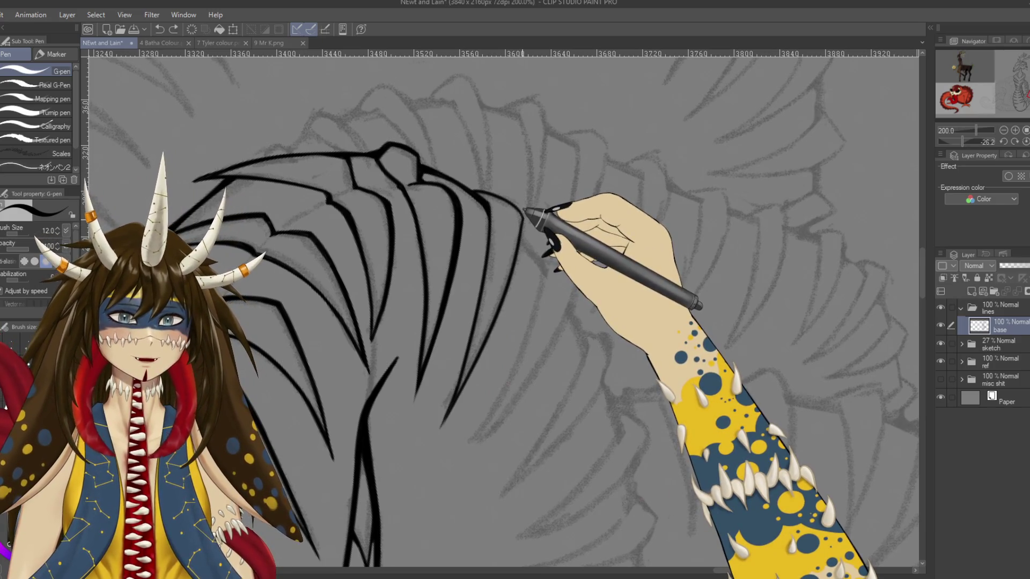
pyautogui.moveTo(523, 217); pyautogui.dragTo(496, 330)
pyautogui.hotkey('ctrl', 'z')
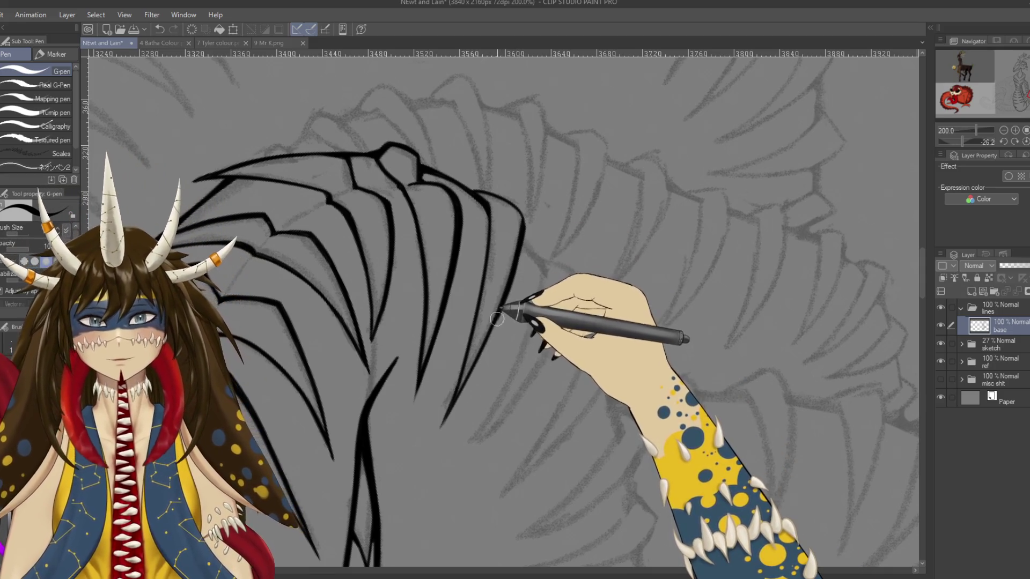
pyautogui.moveTo(518, 246); pyautogui.dragTo(496, 319)
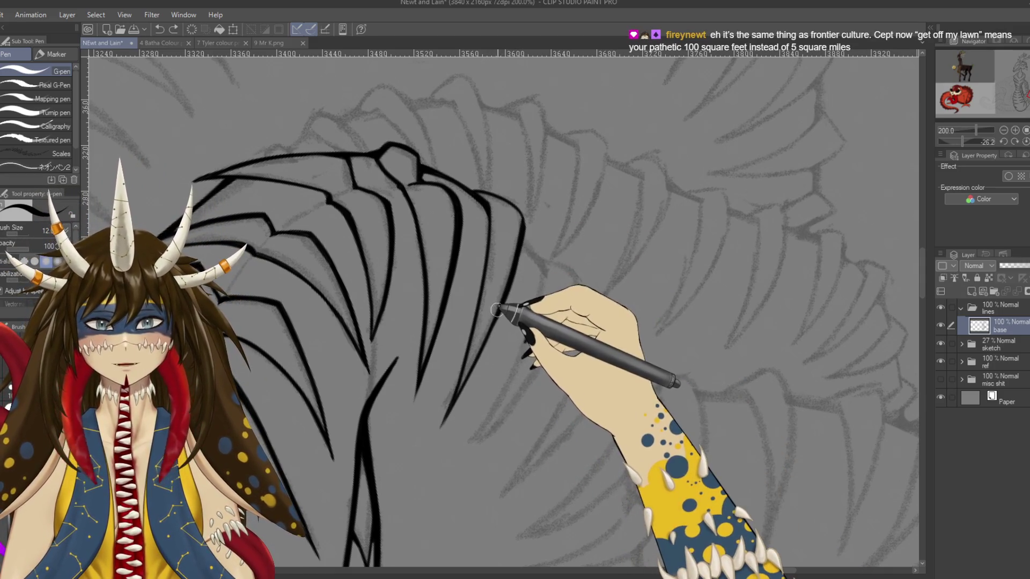
pyautogui.hotkey('ctrl', 'z')
pyautogui.moveTo(518, 247); pyautogui.dragTo(497, 320)
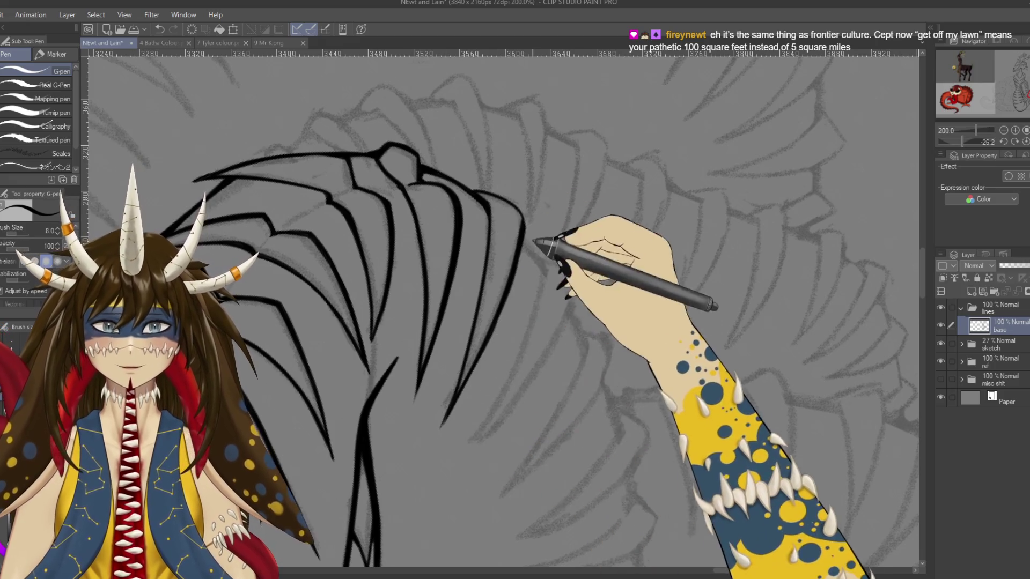
pyautogui.scroll(1, 528, 251)
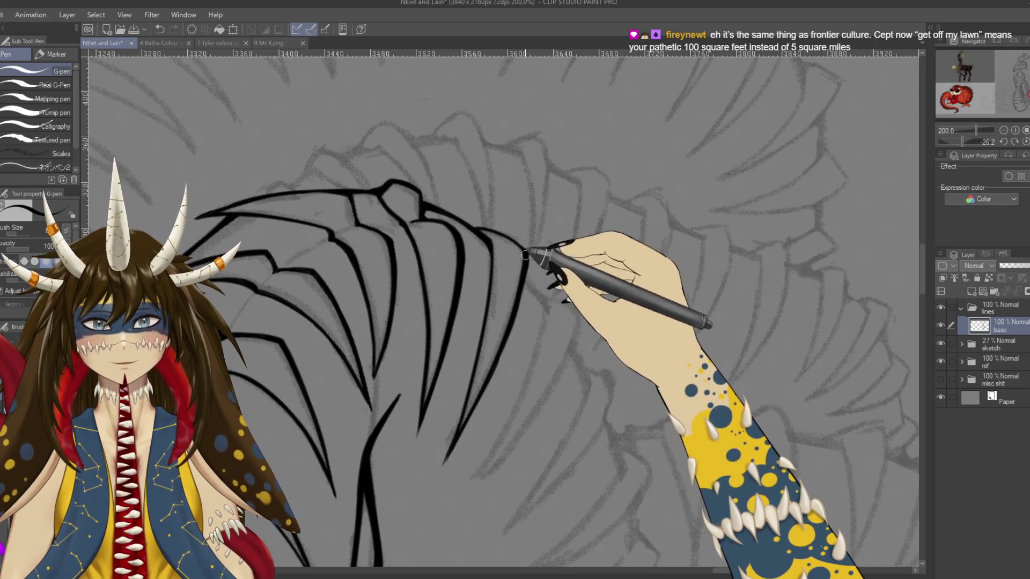
pyautogui.press('e')
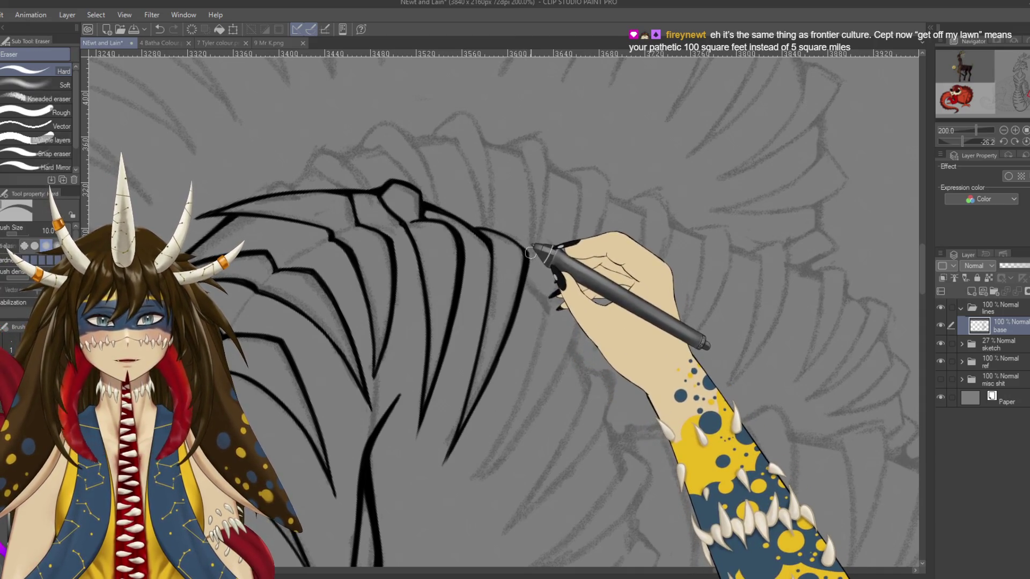
pyautogui.press('p')
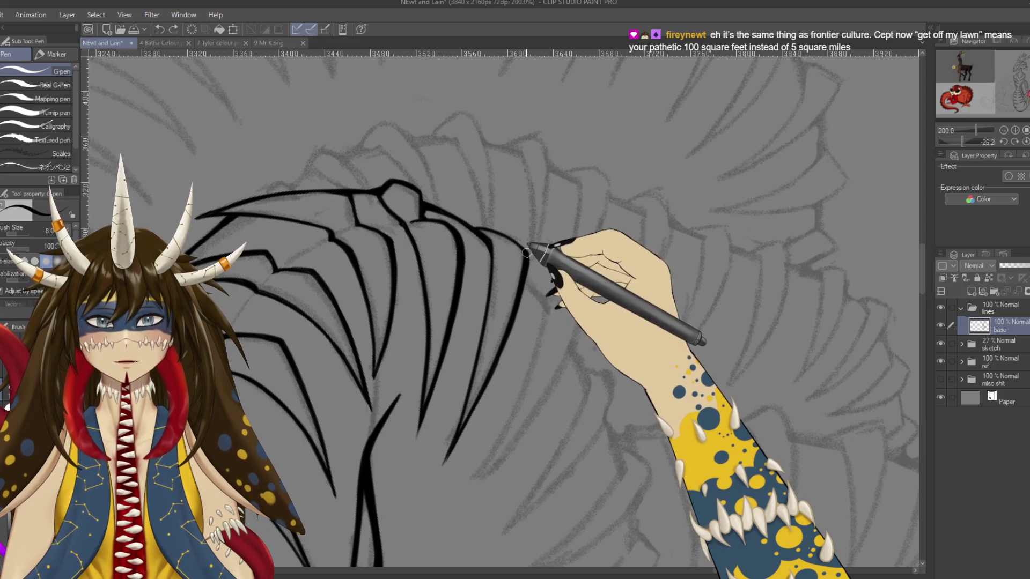
pyautogui.moveTo(527, 251)
pyautogui.mouseDown()
pyautogui.moveTo(611, 220)
pyautogui.moveTo(594, 281)
pyautogui.mouseUp()
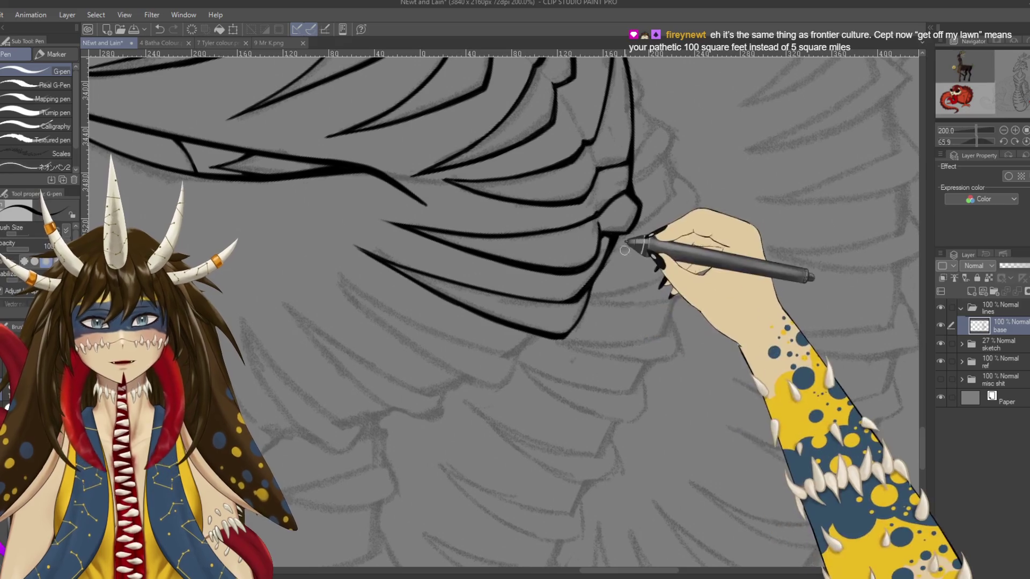
pyautogui.moveTo(590, 326); pyautogui.dragTo(442, 475)
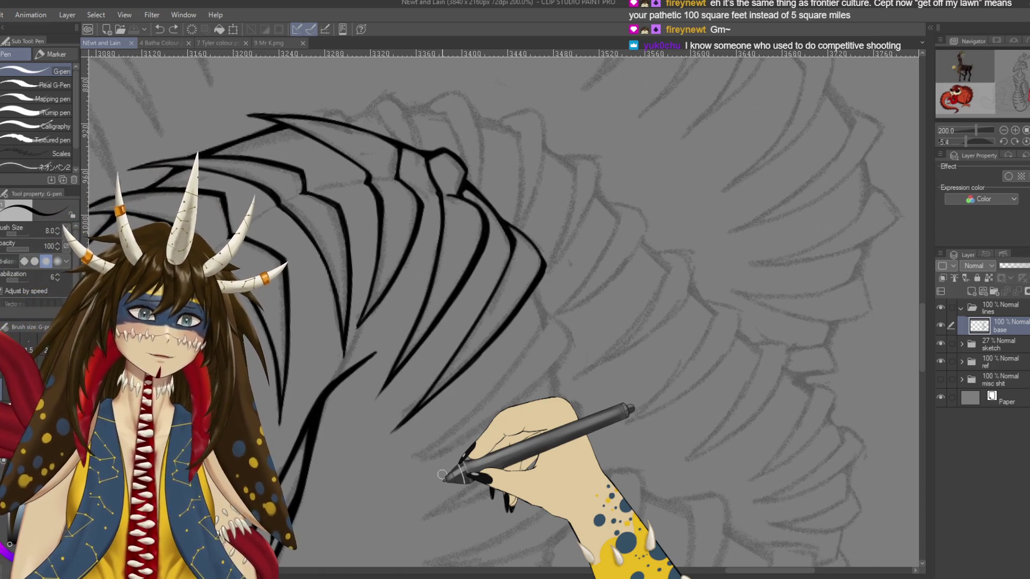
pyautogui.hotkey('ctrl', '-')
pyautogui.hotkey('ctrl', '-')
pyautogui.hotkey('ctrl', '-')
pyautogui.hotkey('ctrl', '-')
pyautogui.hotkey('ctrl', '-')
# Ink small lines below the serpent's tail, then undo the last one
pyautogui.press('r')
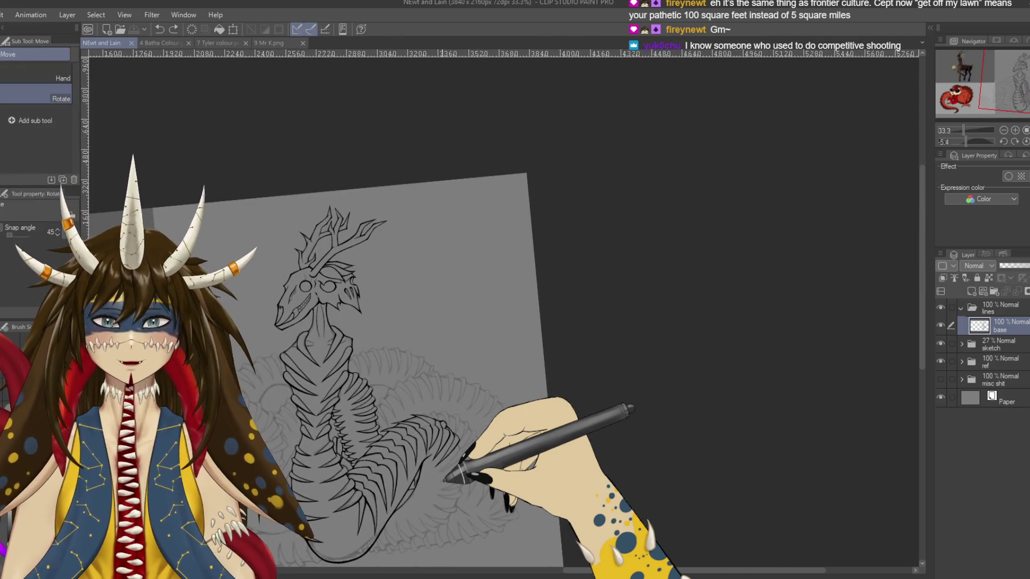
pyautogui.moveTo(483, 322); pyautogui.dragTo(515, 300)
pyautogui.press('p')
pyautogui.moveTo(376, 295); pyautogui.dragTo(526, 236)
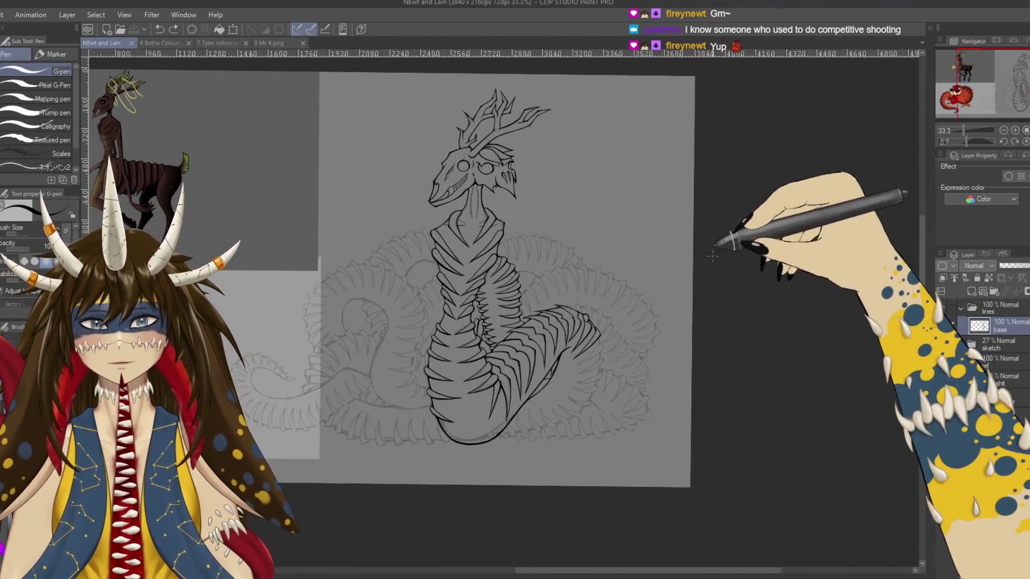
pyautogui.moveTo(492, 451); pyautogui.dragTo(512, 471)
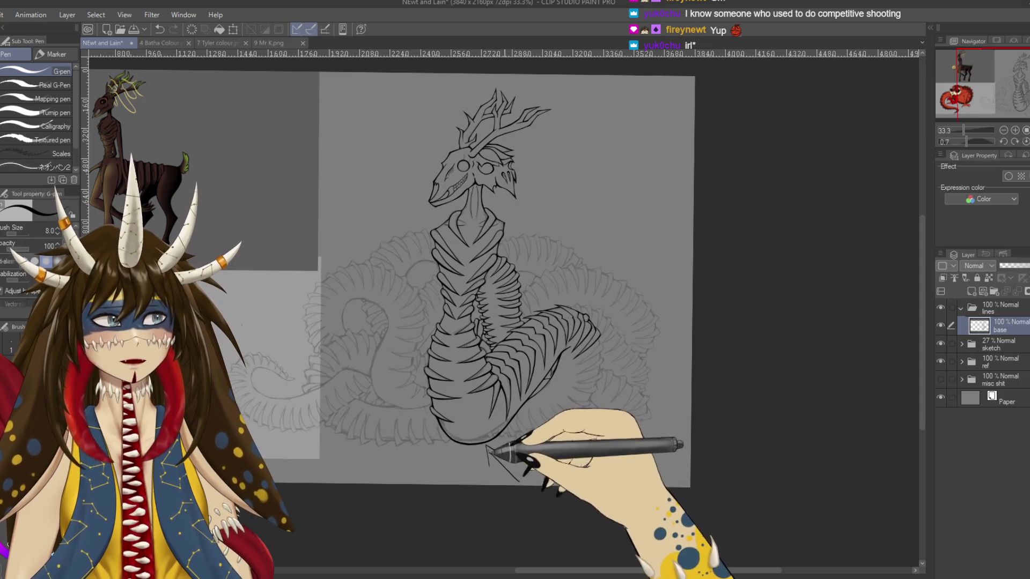
pyautogui.moveTo(487, 447); pyautogui.dragTo(518, 484)
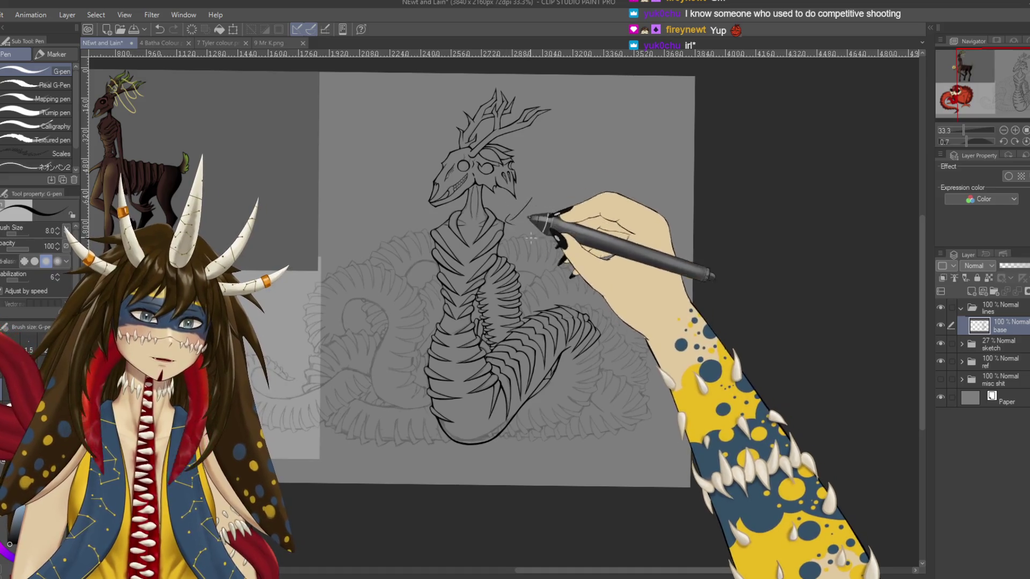
pyautogui.hotkey('ctrl', 'z')
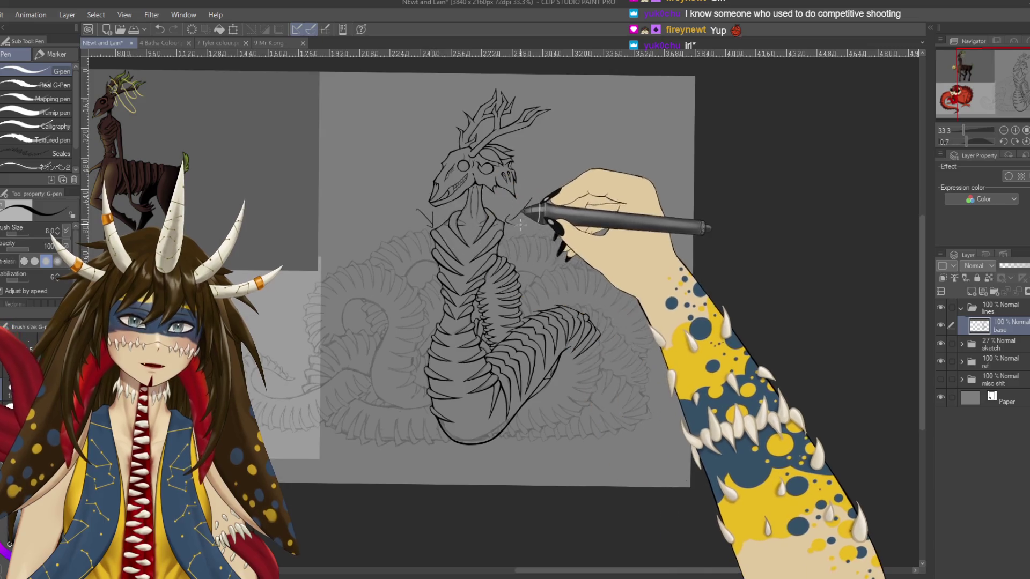
# Discard a trial stroke on the neck's right side and save the lineart
pyautogui.moveTo(509, 219); pyautogui.dragTo(528, 195)
pyautogui.hotkey('ctrl', 'z')
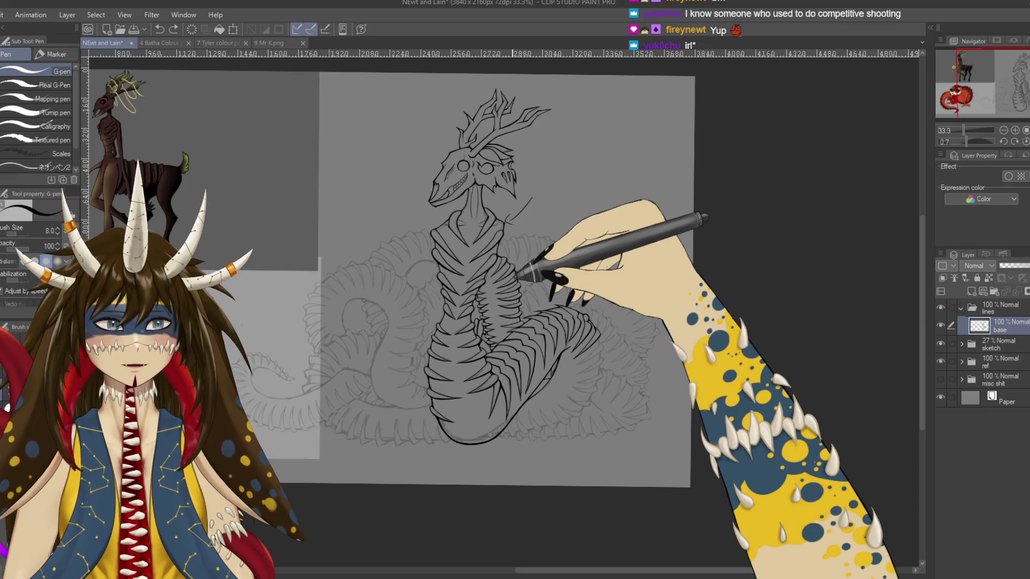
pyautogui.hotkey('ctrl', 's')
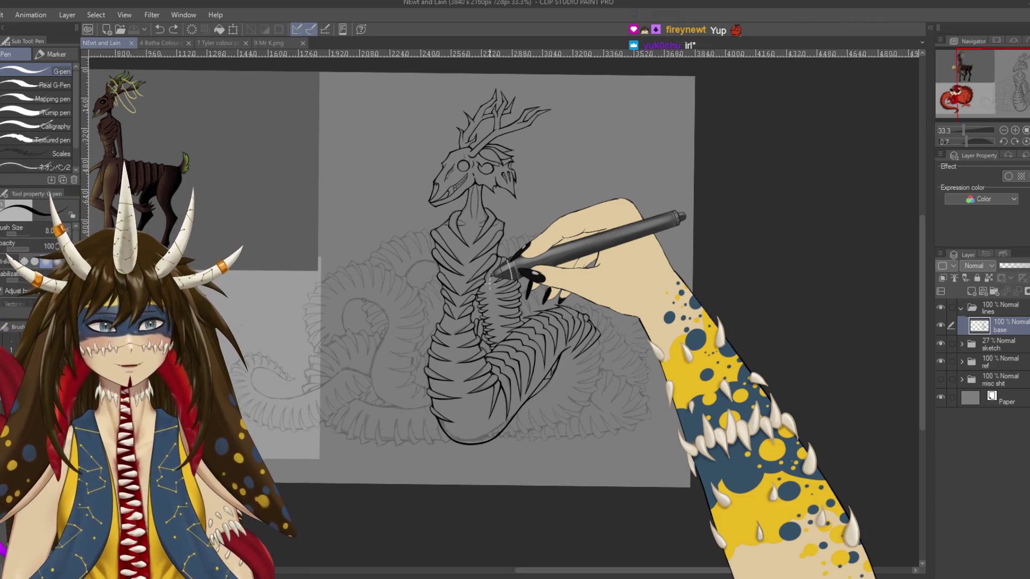
pyautogui.scroll(3, 494, 274)
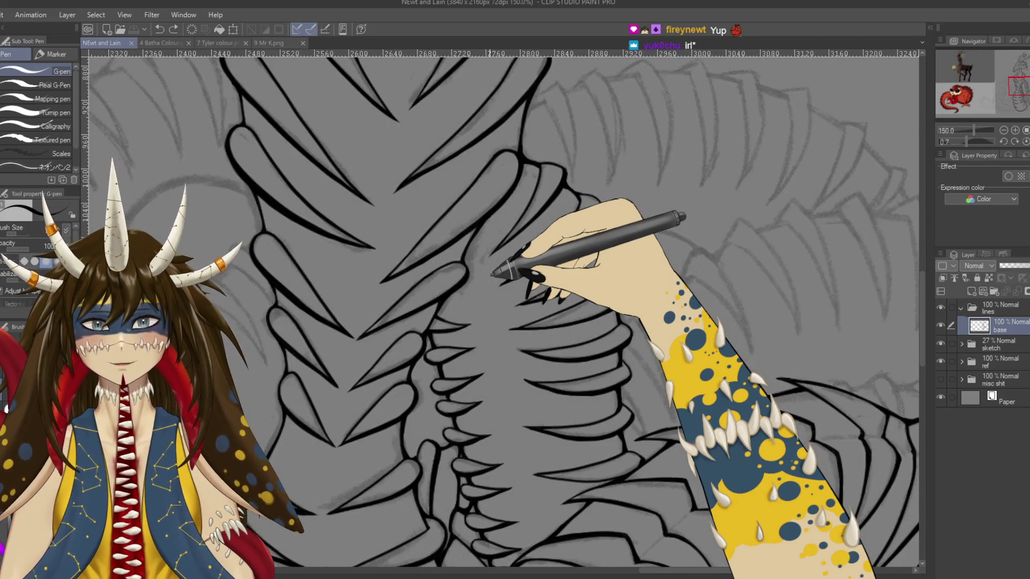
# Ink short lines down the serpent's neck plates
pyautogui.scroll(5, 493, 274)
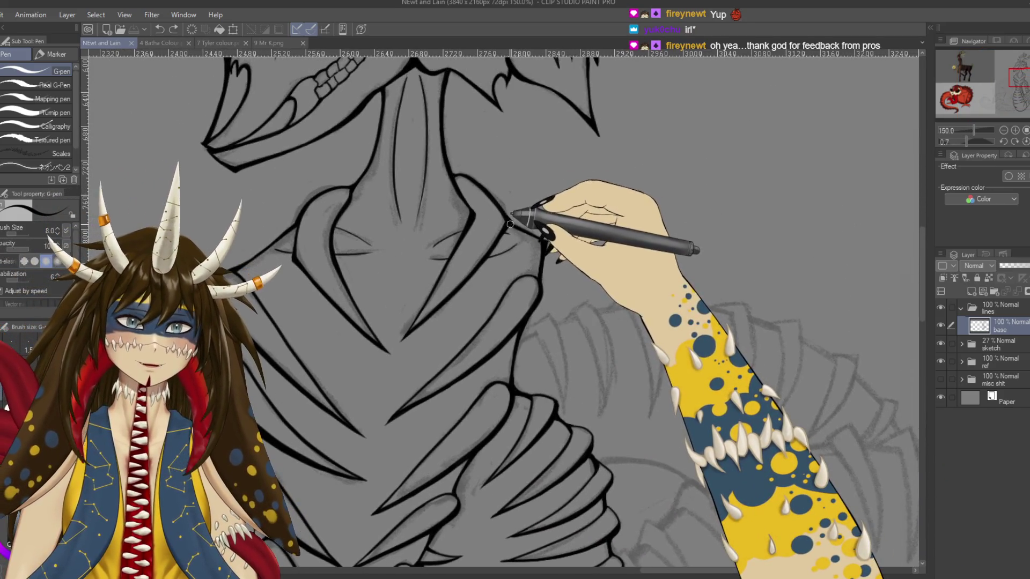
pyautogui.moveTo(510, 224); pyautogui.dragTo(519, 244)
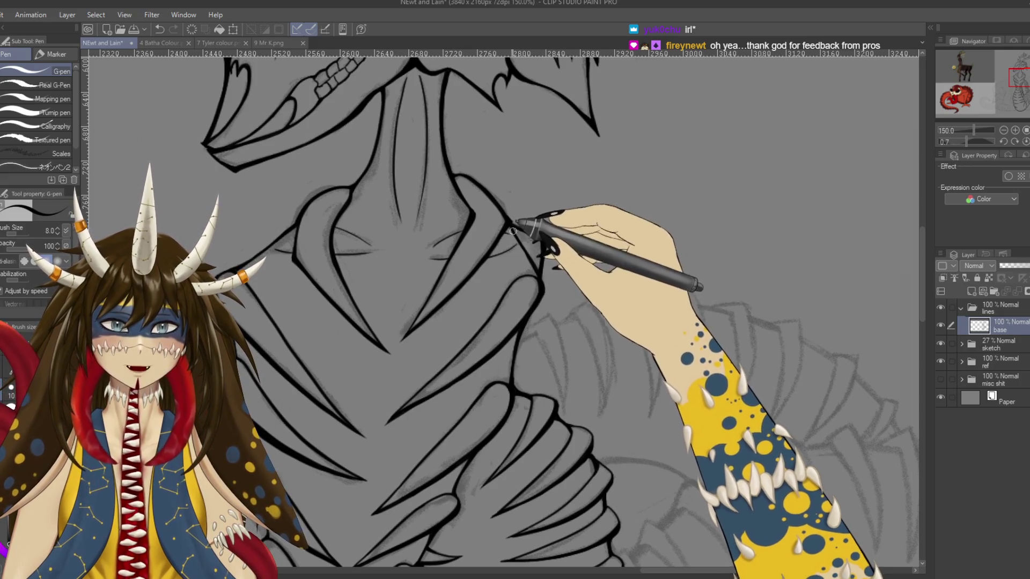
pyautogui.moveTo(513, 220); pyautogui.dragTo(519, 243)
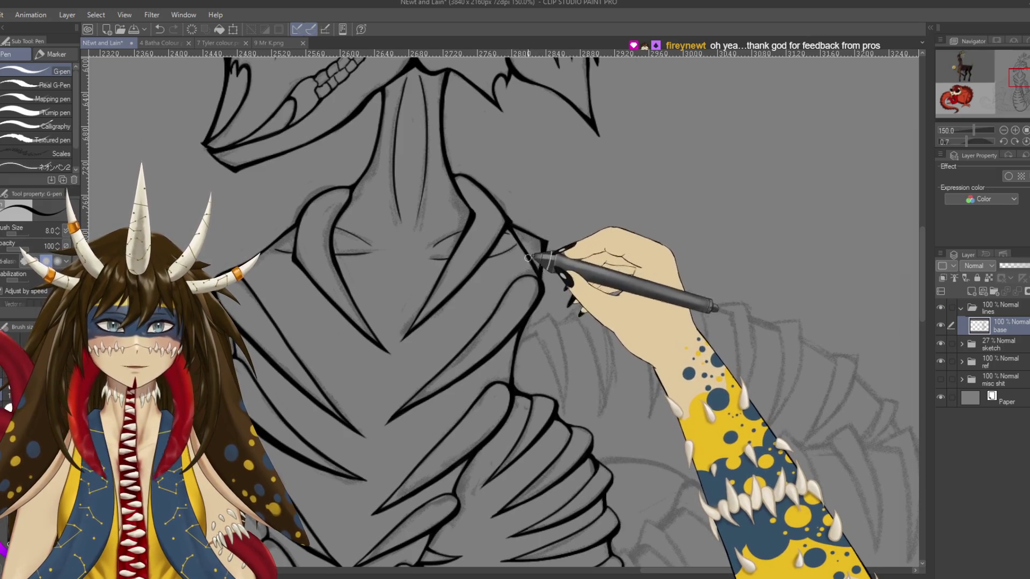
pyautogui.press('e')
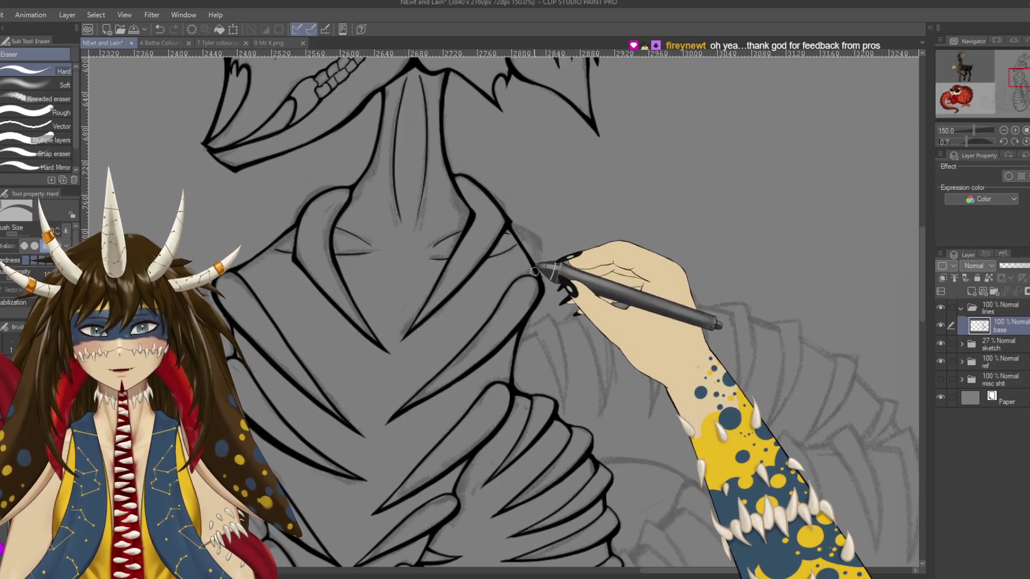
pyautogui.press('p')
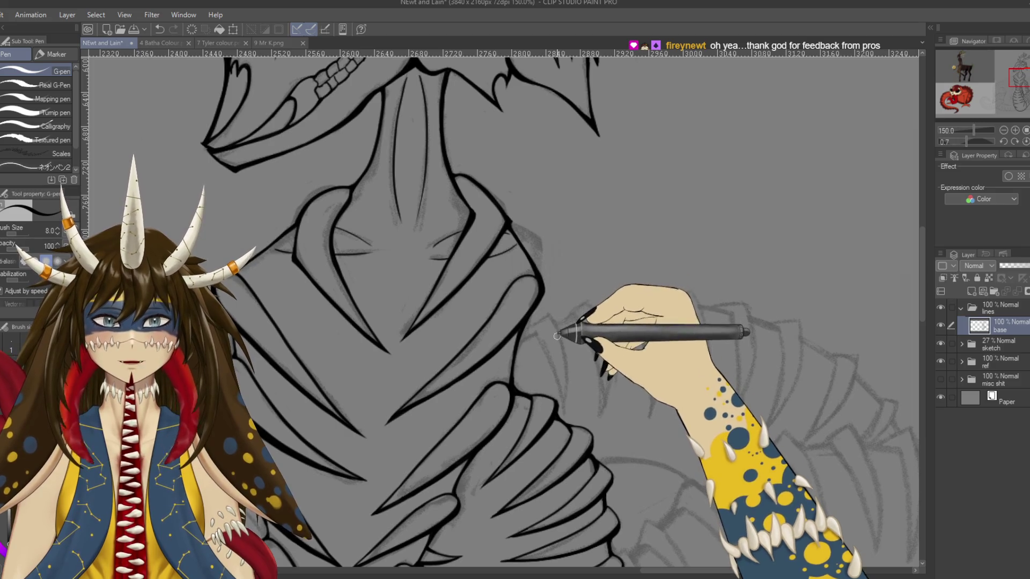
# Zoom out to the whole serpent, undo a trial neck stroke, and save
pyautogui.hotkey('ctrl', '-')
pyautogui.hotkey('ctrl', '-')
pyautogui.hotkey('ctrl', '-')
pyautogui.moveTo(555, 279); pyautogui.dragTo(574, 193)
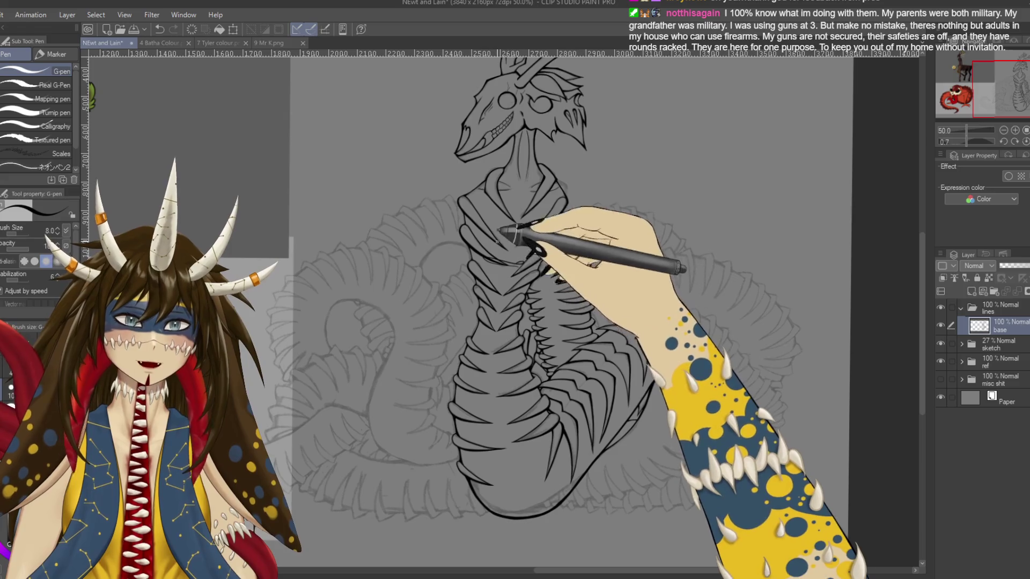
pyautogui.moveTo(543, 310); pyautogui.dragTo(531, 318)
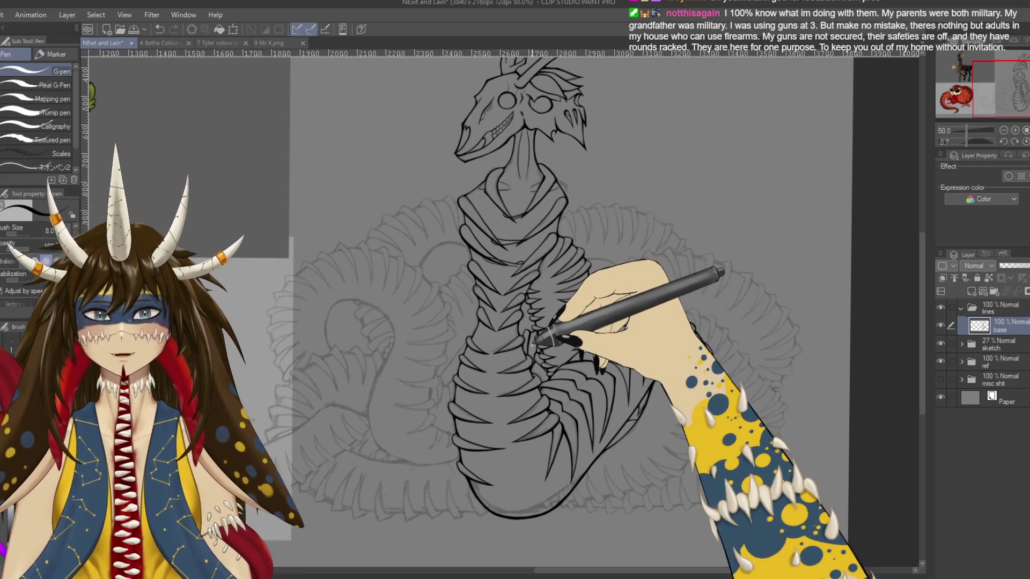
pyautogui.hotkey('ctrl', 'z')
pyautogui.hotkey('ctrl', 's')
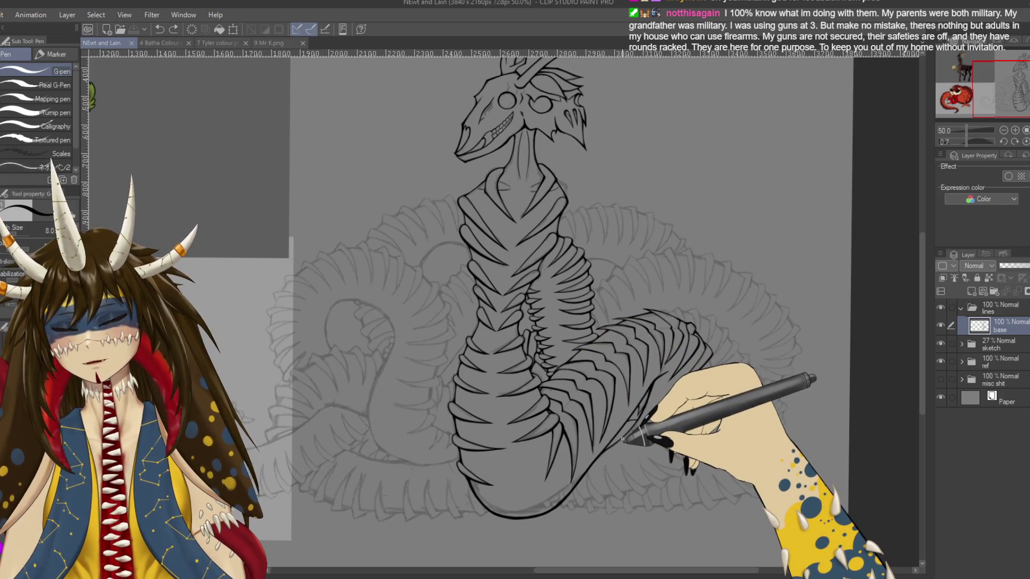
pyautogui.scroll(3, 575, 207)
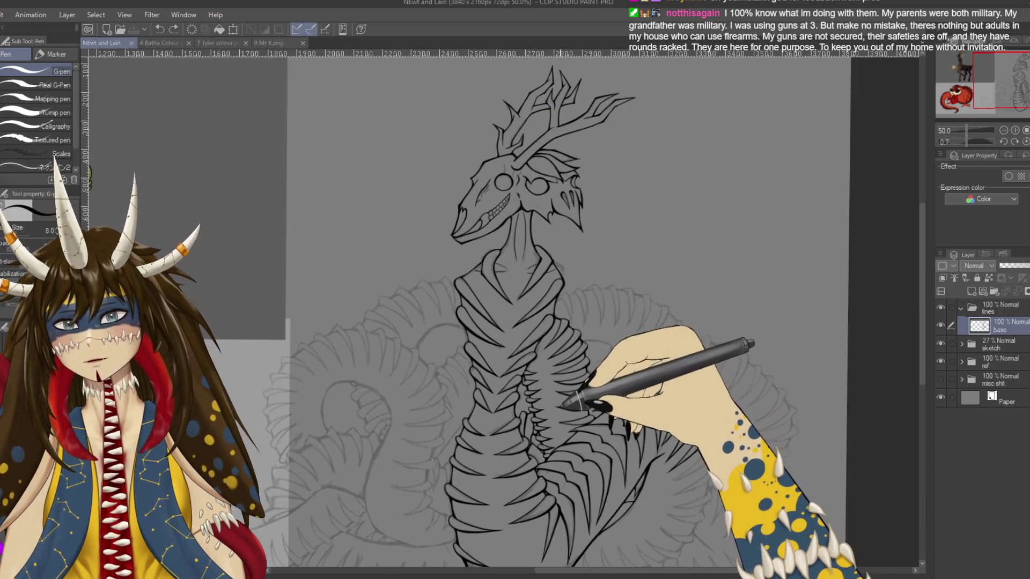
# Pan over to the coiled lower body and zoom in to 150% on its ribs
pyautogui.scroll(-3, 601, 343)
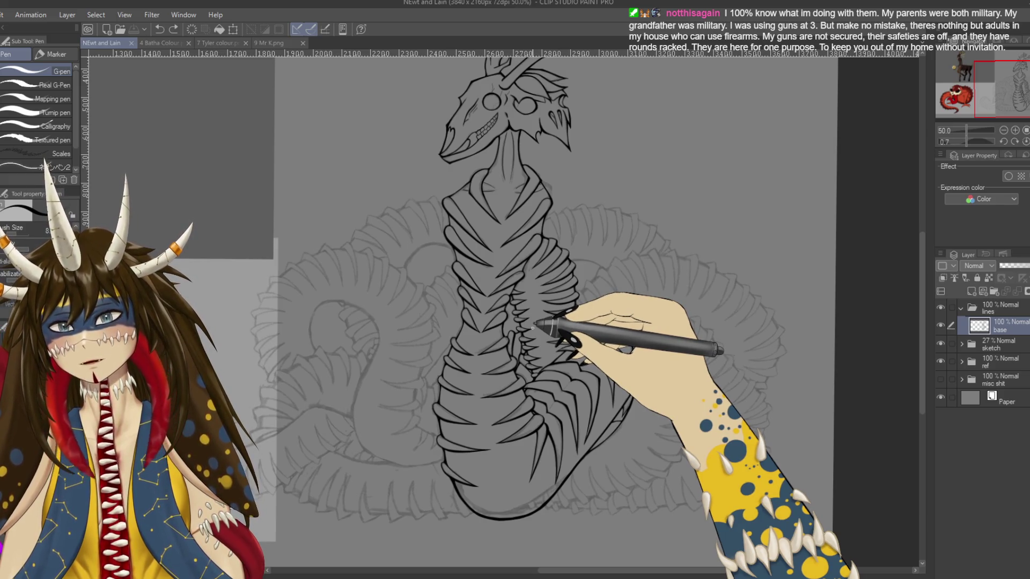
pyautogui.moveTo(659, 316); pyautogui.dragTo(589, 305)
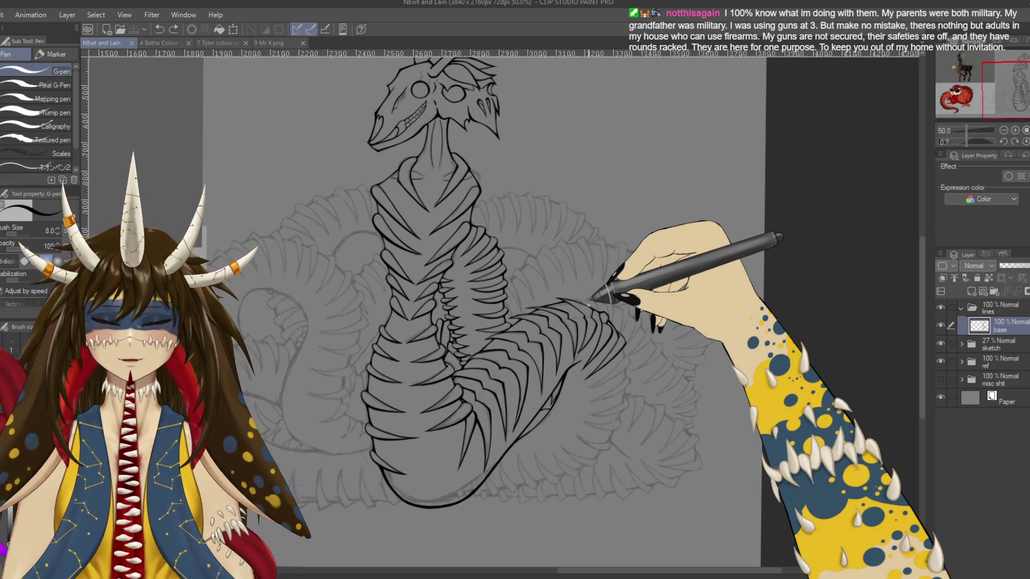
pyautogui.scroll(5, 589, 304)
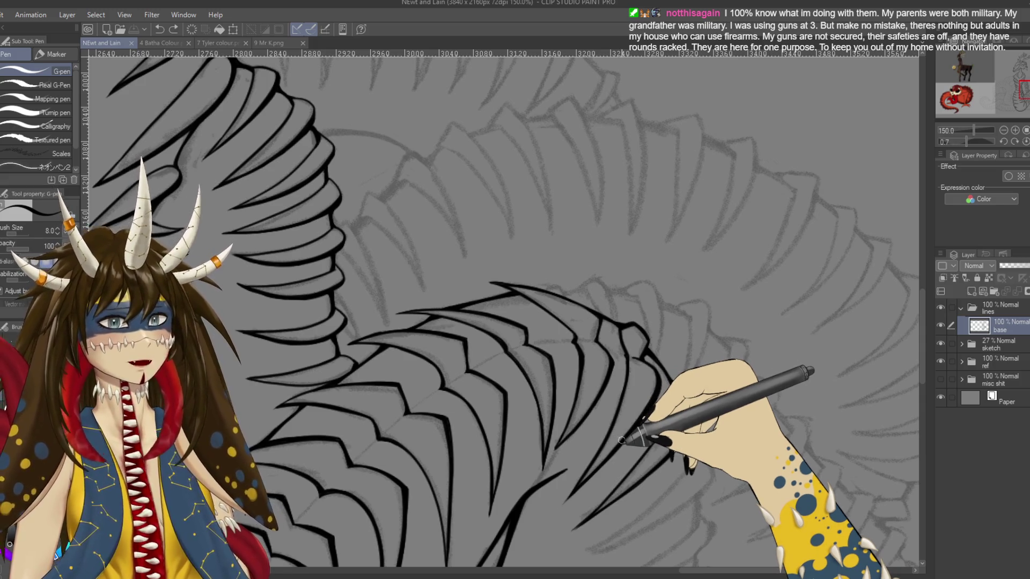
# Ink a curving rib on the unfinished section of the coil
pyautogui.moveTo(623, 443); pyautogui.dragTo(301, 341)
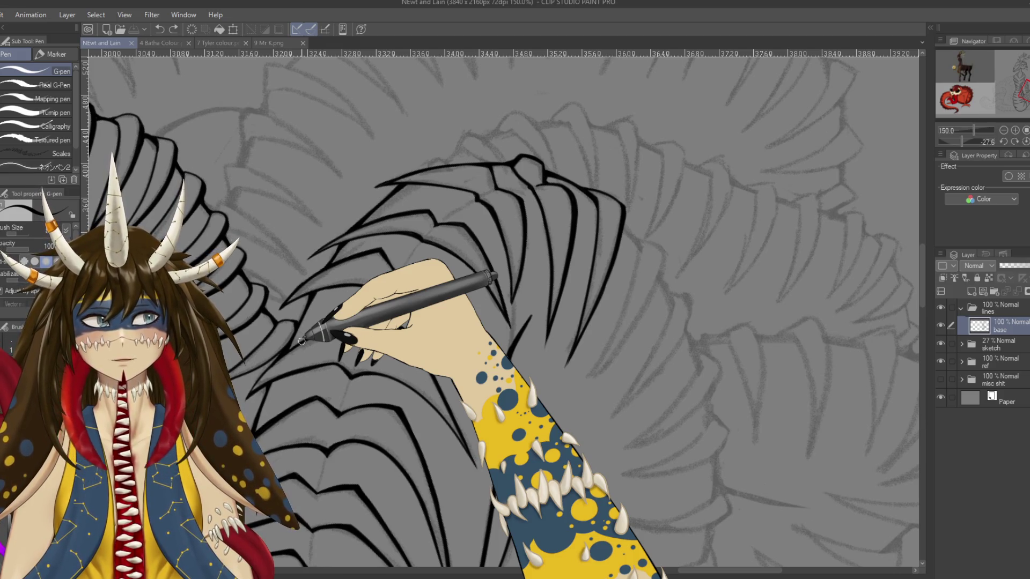
pyautogui.moveTo(302, 341); pyautogui.dragTo(537, 287)
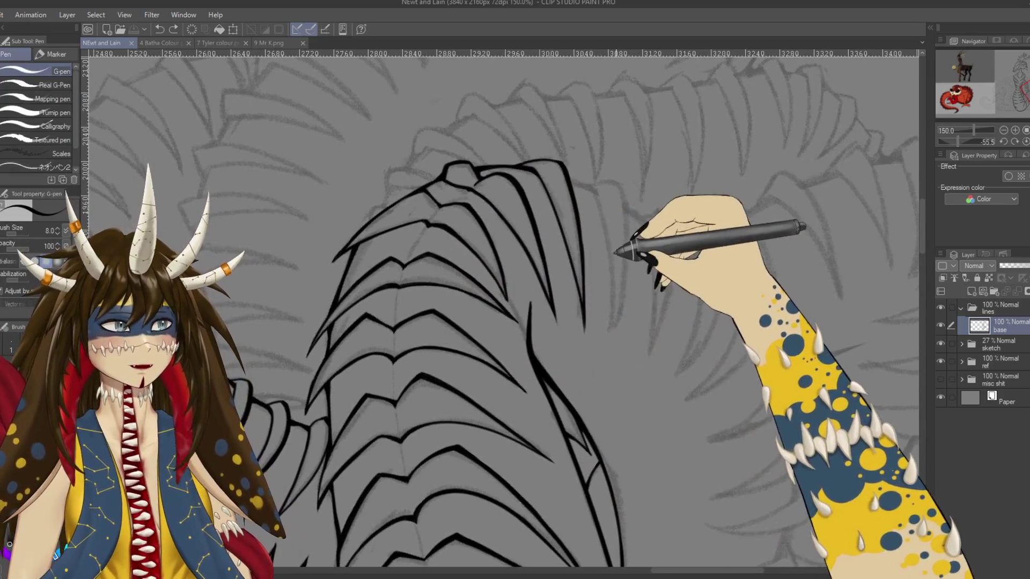
pyautogui.moveTo(612, 239); pyautogui.dragTo(545, 214)
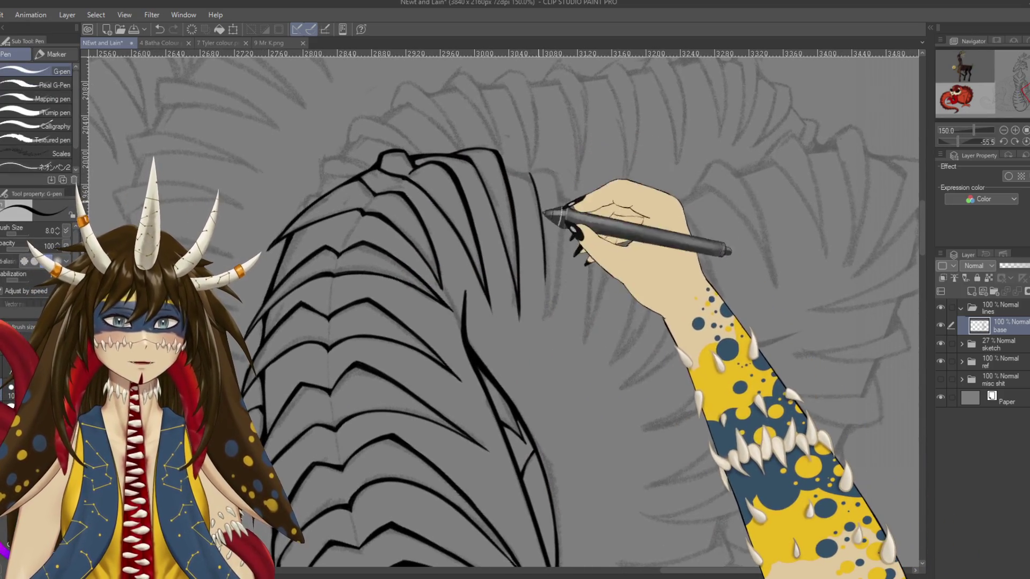
pyautogui.moveTo(531, 172); pyautogui.dragTo(544, 321)
# Save, then scribble a loop doodle in empty space beside the ribs
pyautogui.hotkey('ctrl', 's')
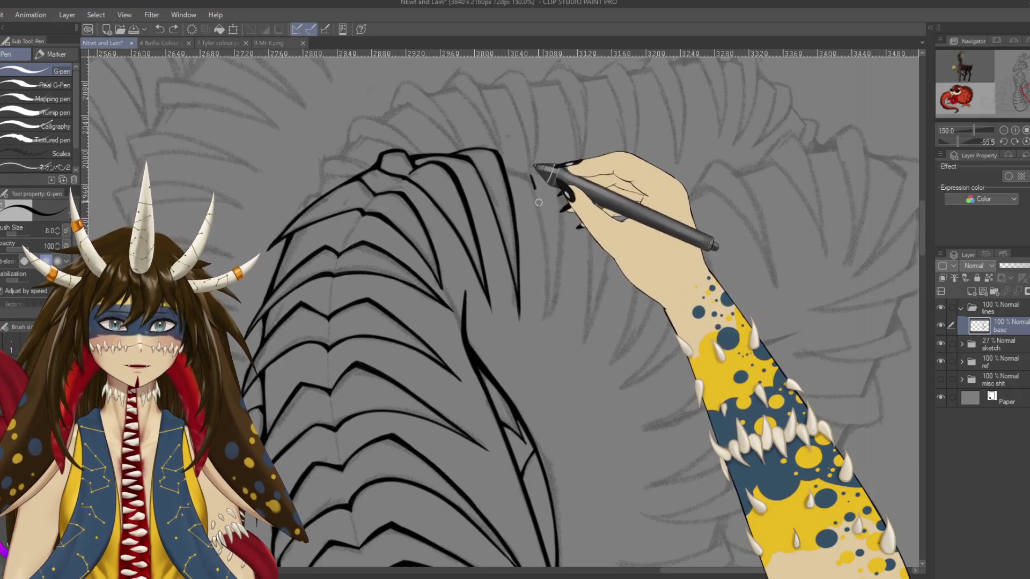
pyautogui.moveTo(552, 276); pyautogui.dragTo(299, 329)
pyautogui.moveTo(634, 187)
pyautogui.mouseDown()
pyautogui.moveTo(692, 258)
pyautogui.moveTo(670, 274)
pyautogui.moveTo(670, 347)
pyautogui.mouseUp()
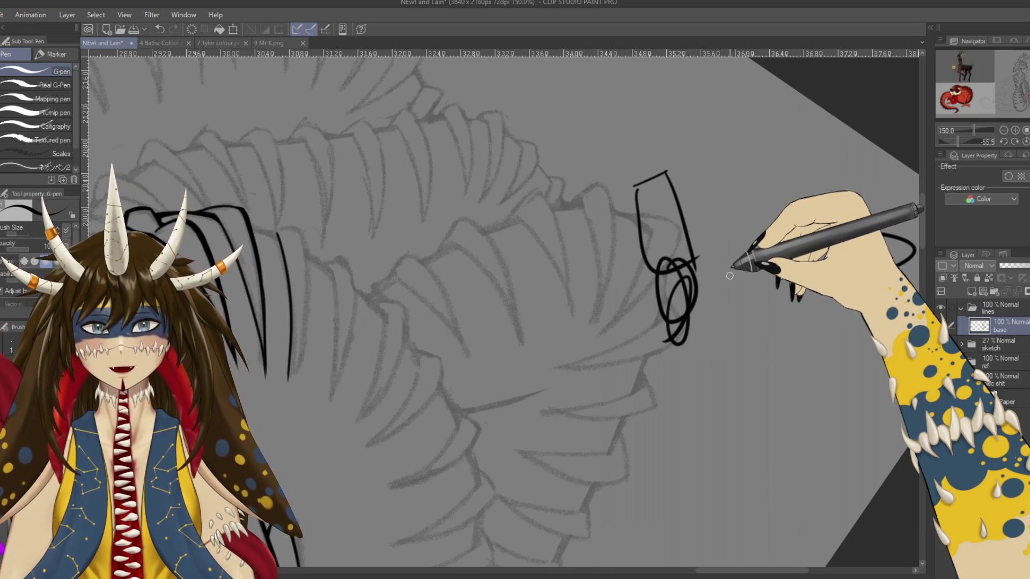
# Add a tick and open ellipse to the doodle, then undo the doodle strokes away
pyautogui.moveTo(686, 199); pyautogui.dragTo(720, 177)
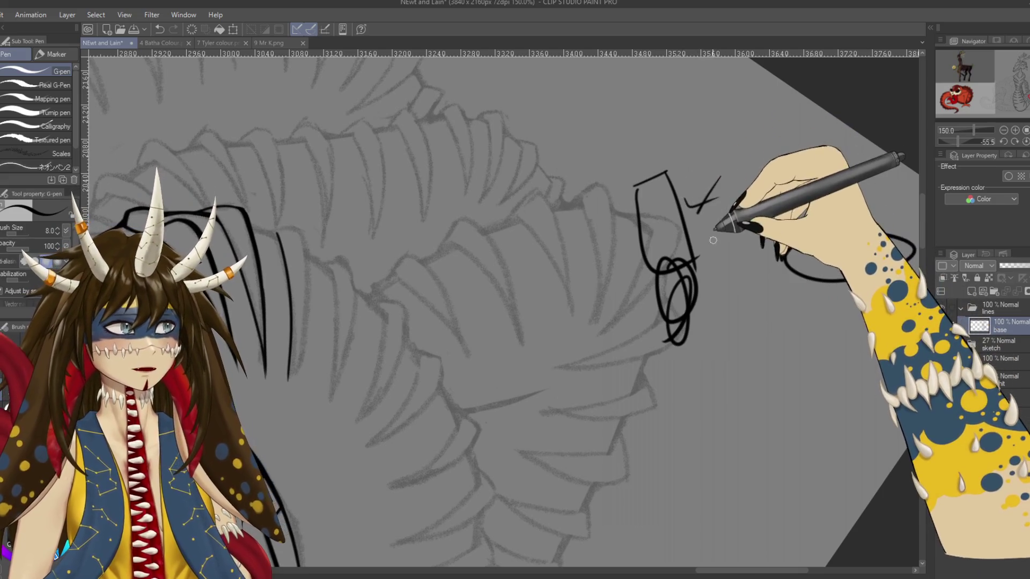
pyautogui.moveTo(589, 216); pyautogui.dragTo(580, 261)
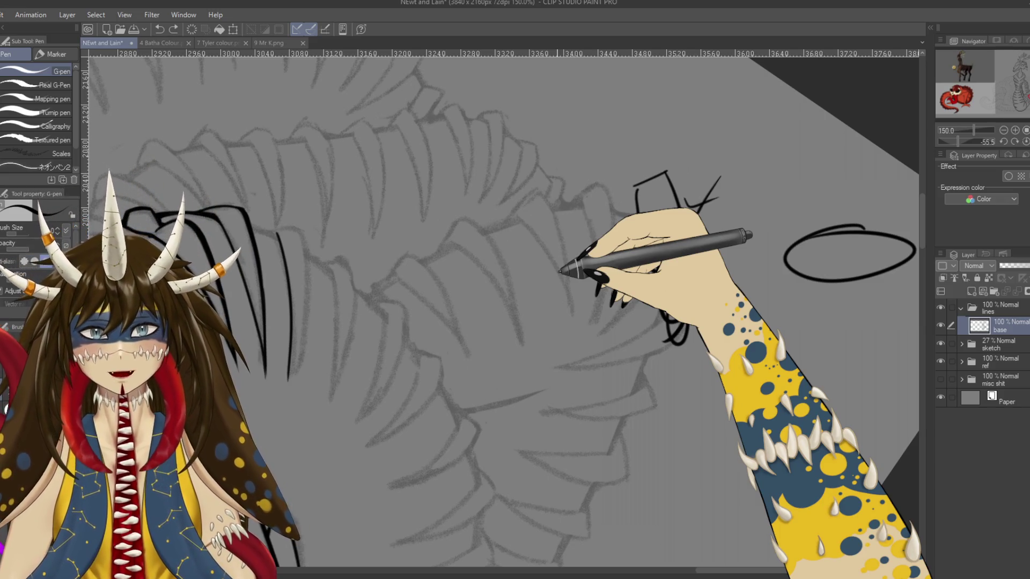
pyautogui.hotkey('ctrl', 'z')
pyautogui.hotkey('ctrl', 'z')
pyautogui.hotkey('ctrl', 'z')
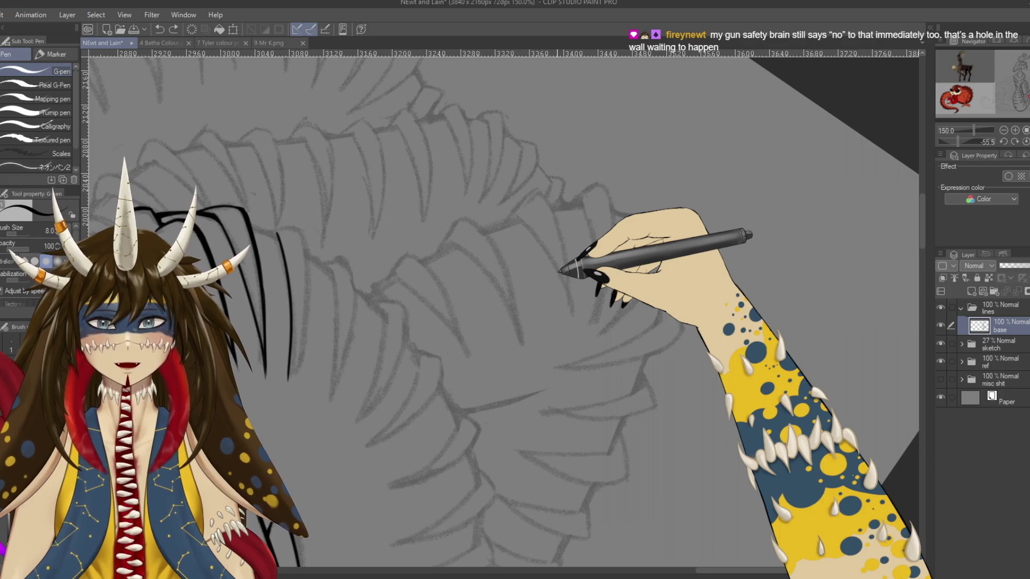
pyautogui.moveTo(560, 271)
pyautogui.mouseDown()
pyautogui.moveTo(277, 180)
pyautogui.moveTo(375, 183)
pyautogui.mouseUp()
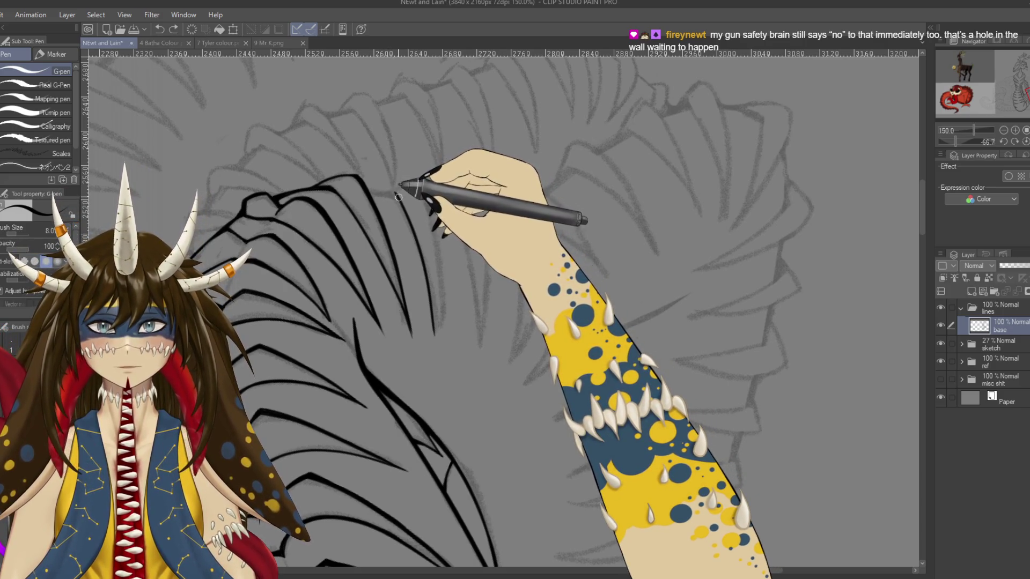
# Ink a rib line running down from the hook and save
pyautogui.moveTo(391, 200)
pyautogui.mouseDown()
pyautogui.moveTo(424, 349)
pyautogui.moveTo(534, 368)
pyautogui.mouseUp()
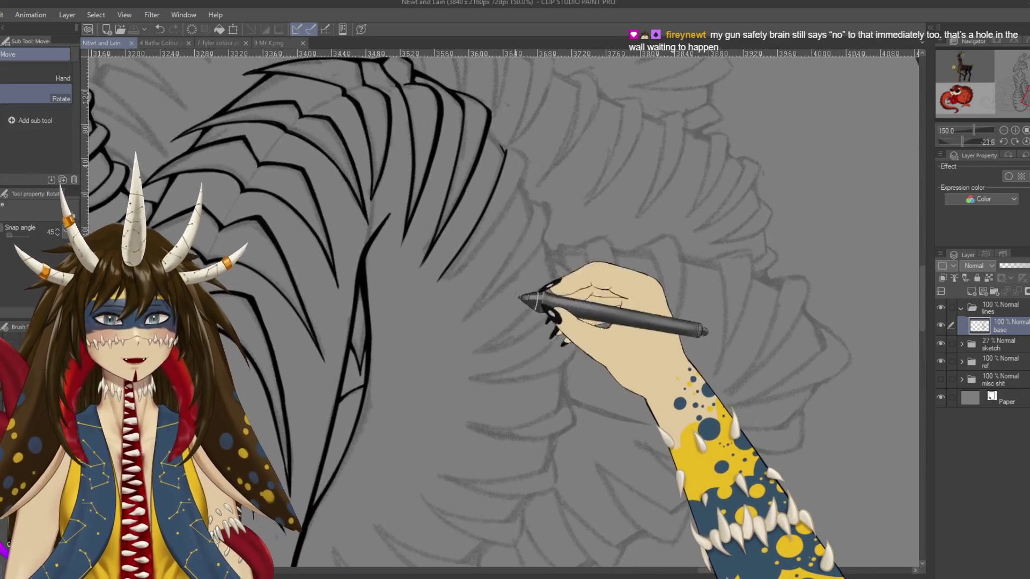
pyautogui.hotkey('ctrl', '+')
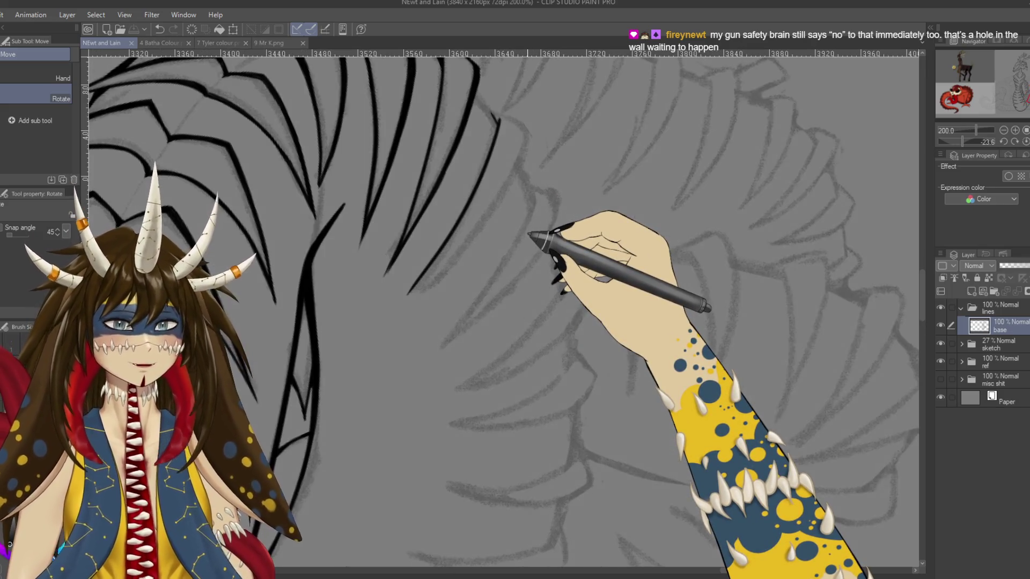
pyautogui.hotkey('ctrl', '+')
pyautogui.hotkey('ctrl', '-')
pyautogui.hotkey('ctrl', '-')
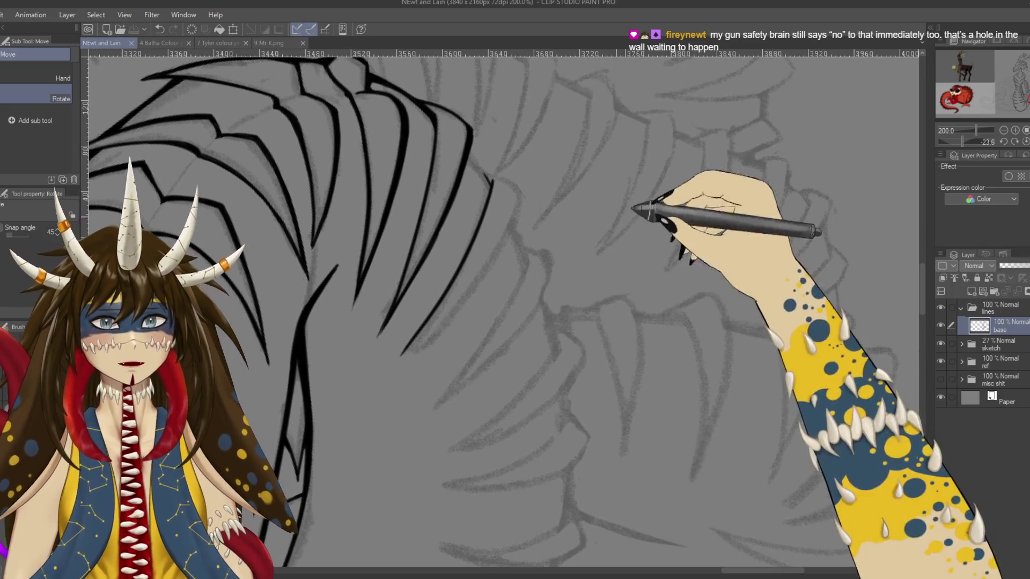
pyautogui.press('p')
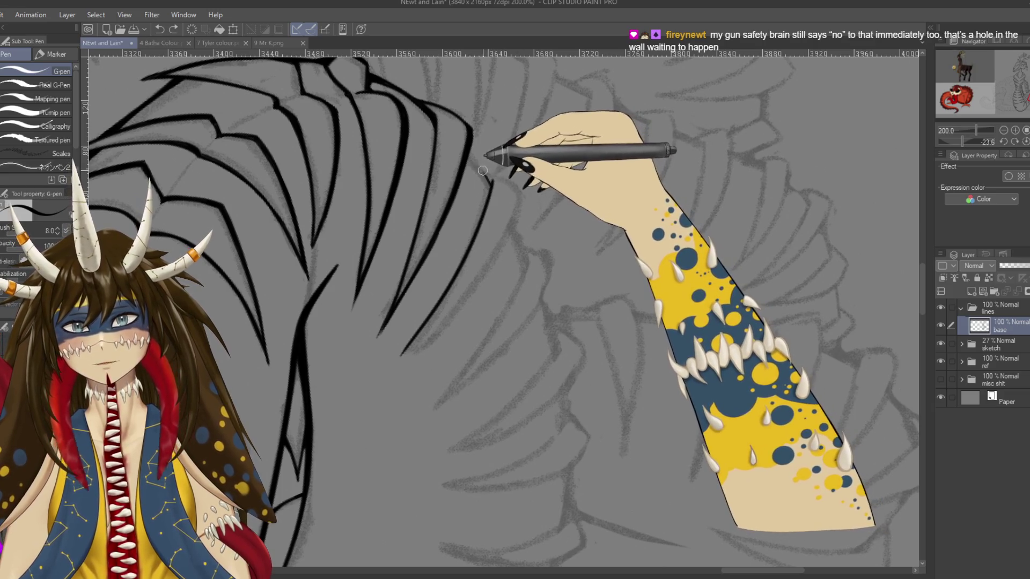
pyautogui.moveTo(498, 236); pyautogui.dragTo(499, 150)
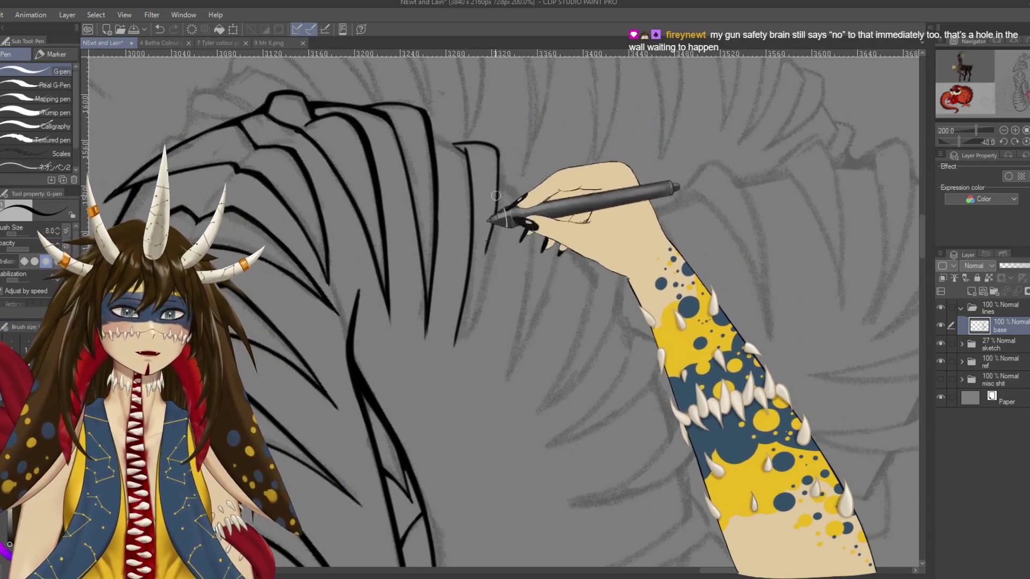
pyautogui.moveTo(498, 153); pyautogui.dragTo(478, 277)
pyautogui.hotkey('ctrl', 's')
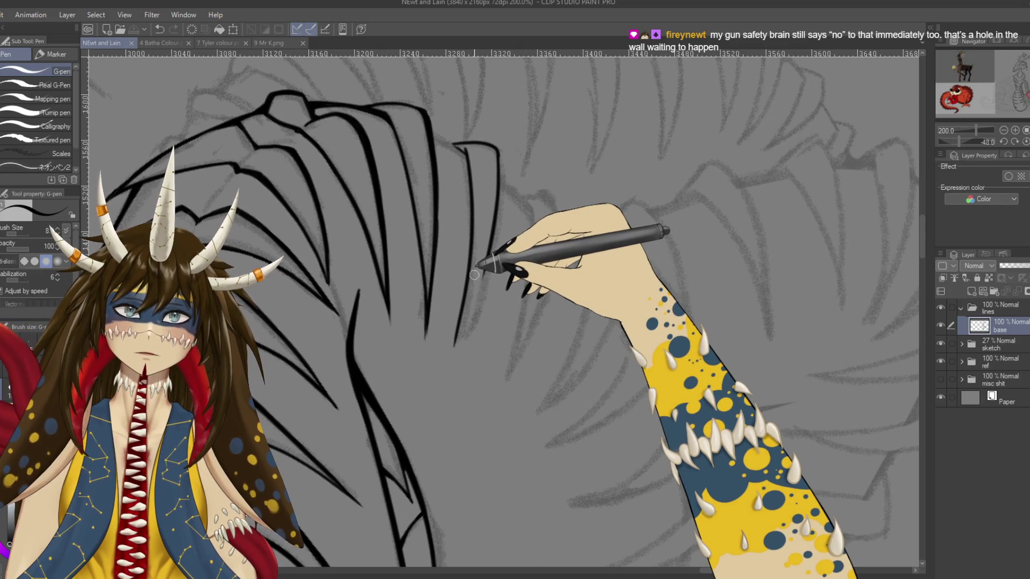
# Extend the right rib strands with long curved strokes down the coiled body, saving midway
pyautogui.moveTo(483, 209)
pyautogui.mouseDown()
pyautogui.moveTo(510, 185)
pyautogui.moveTo(473, 281)
pyautogui.mouseUp()
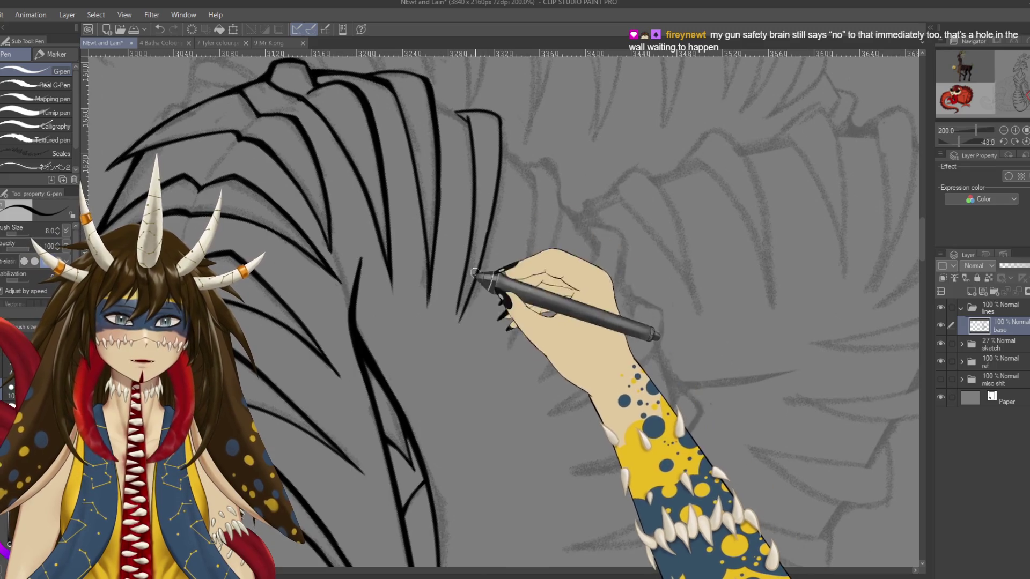
pyautogui.moveTo(482, 244); pyautogui.dragTo(451, 337)
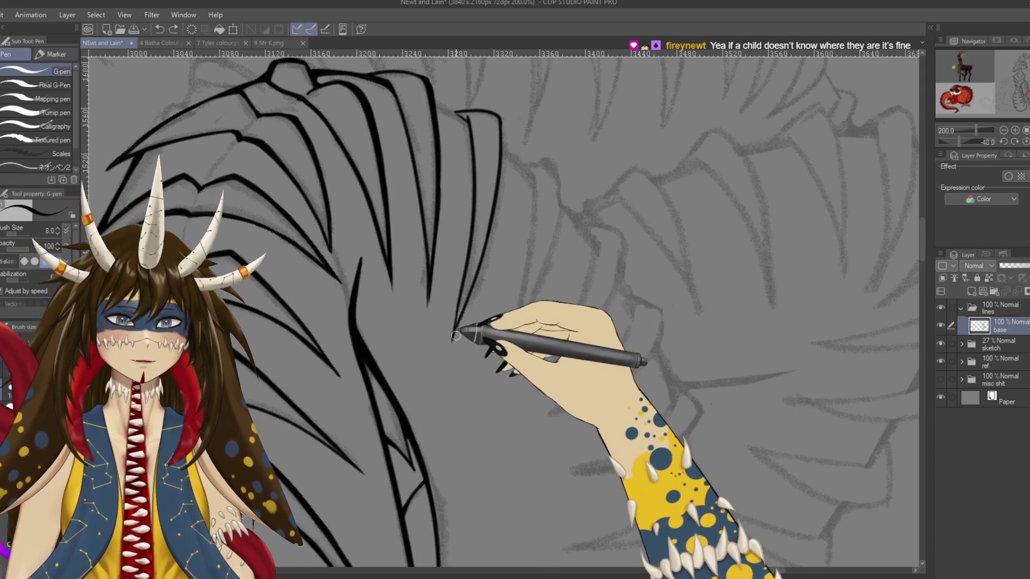
pyautogui.hotkey('ctrl', 's')
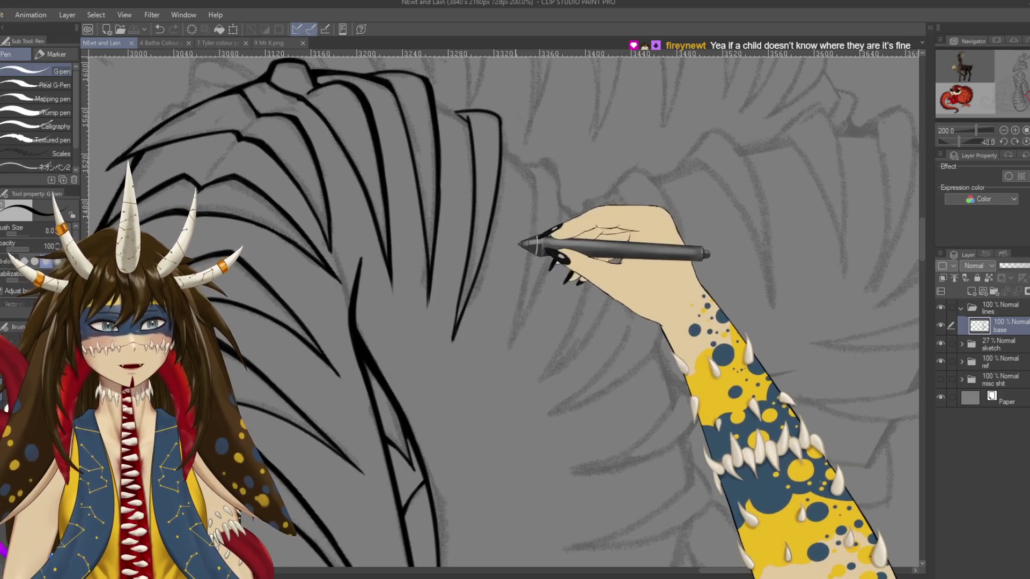
pyautogui.scroll(2, 510, 214)
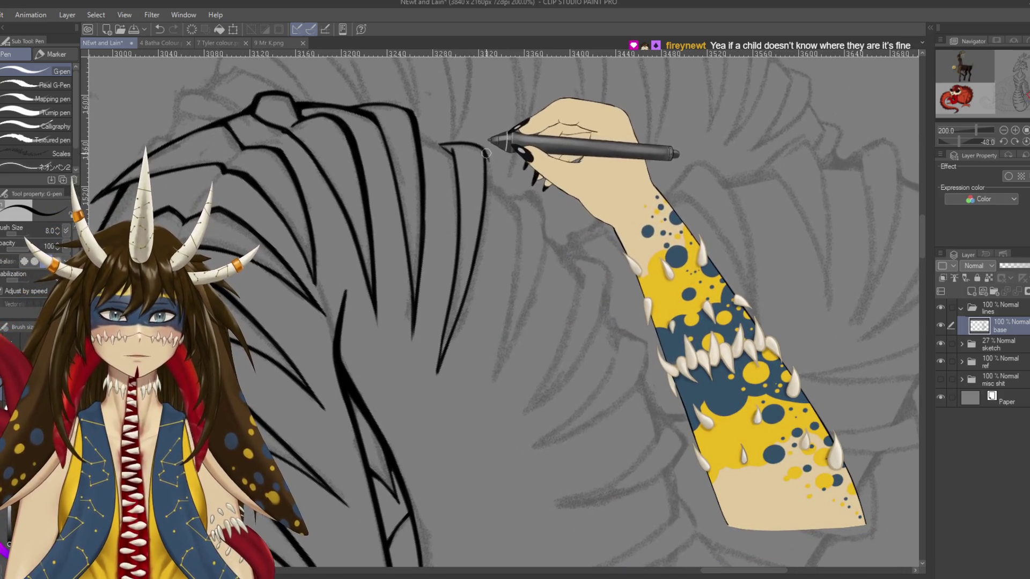
pyautogui.moveTo(485, 150); pyautogui.dragTo(476, 265)
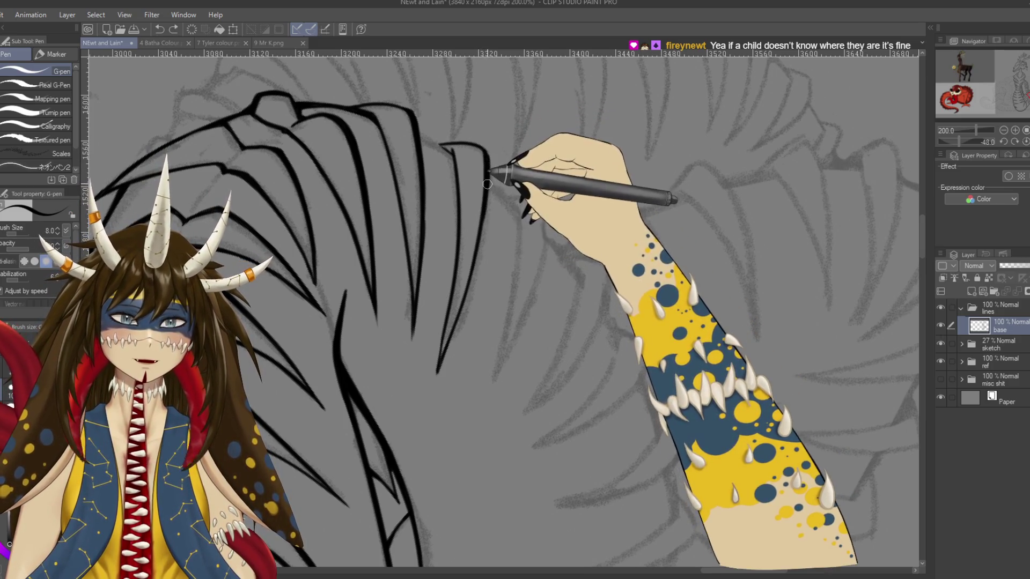
pyautogui.scroll(-2, 476, 265)
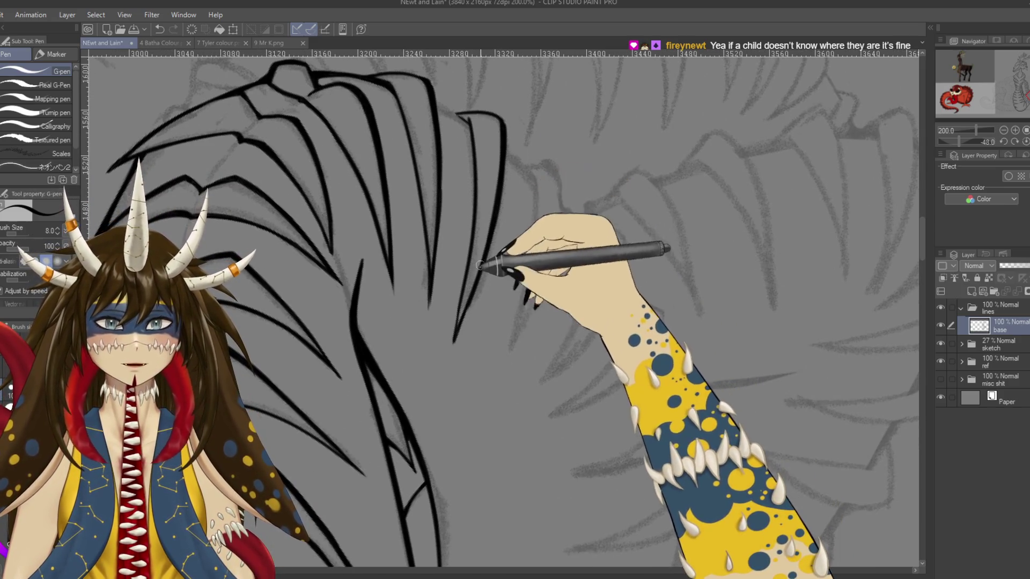
pyautogui.moveTo(495, 217); pyautogui.dragTo(456, 335)
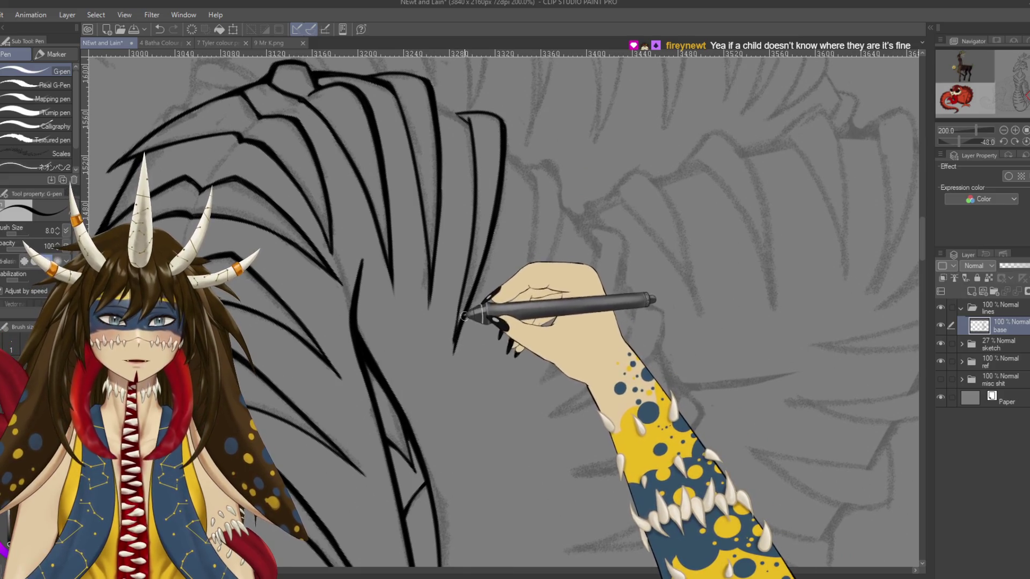
pyautogui.moveTo(465, 315); pyautogui.dragTo(451, 357)
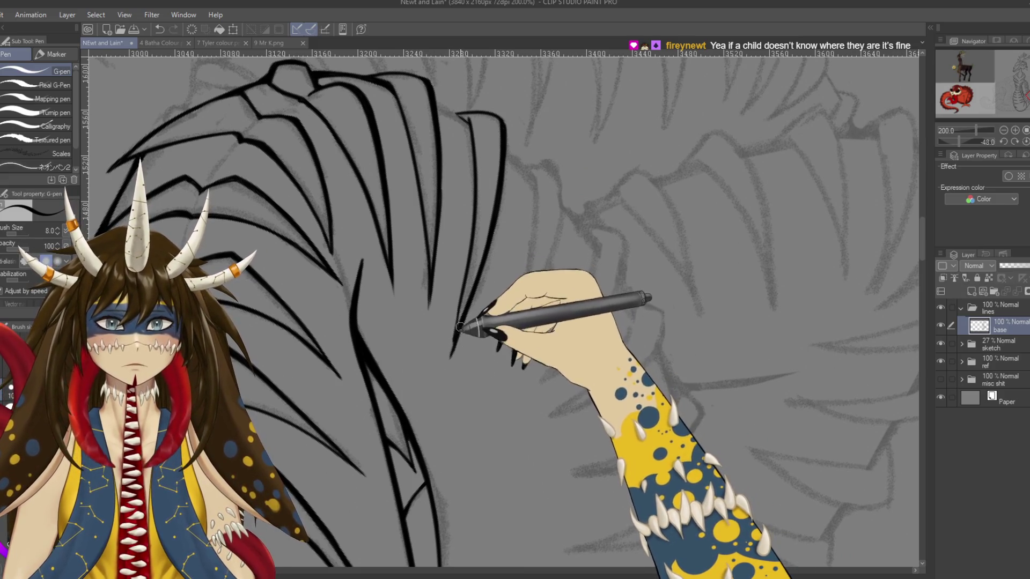
pyautogui.press('e')
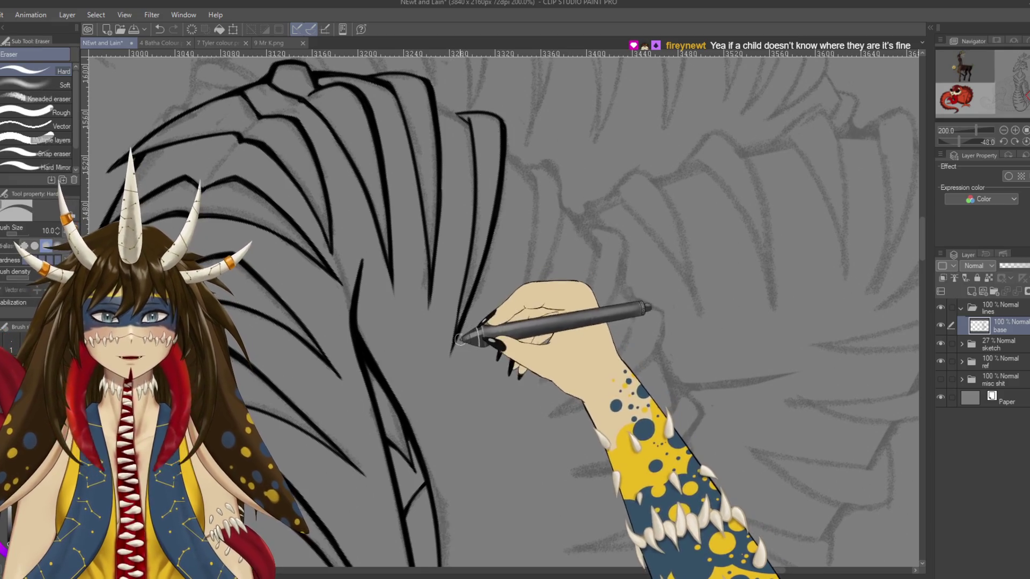
# Rotate the view from -48° to about 12.5°, angling the jaw ribs for inking
pyautogui.moveTo(456, 356); pyautogui.dragTo(564, 322)
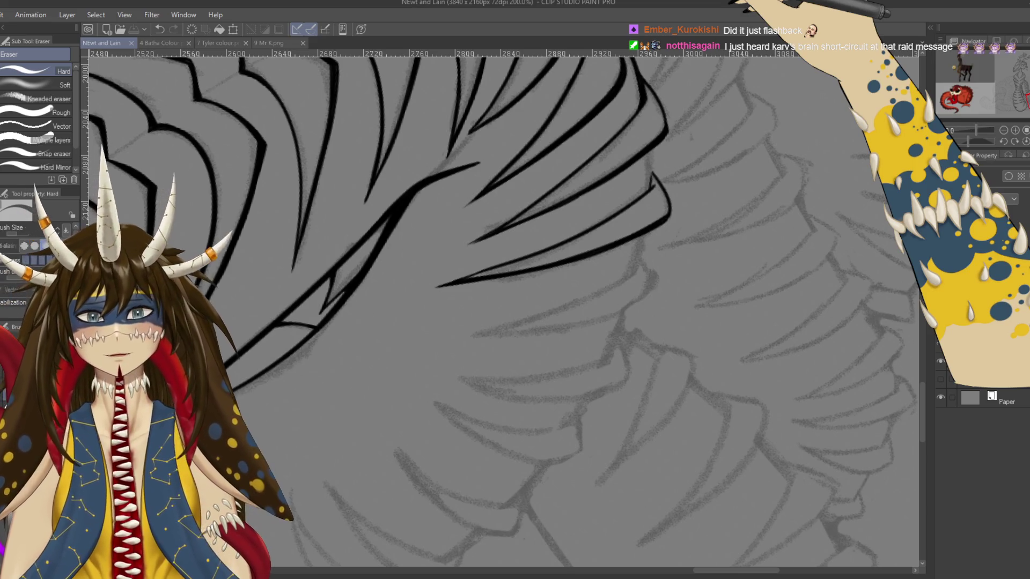
# With the G-pen, ink short rib-tip strokes along the jaw edge, undo a miss, and save
pyautogui.press('p')
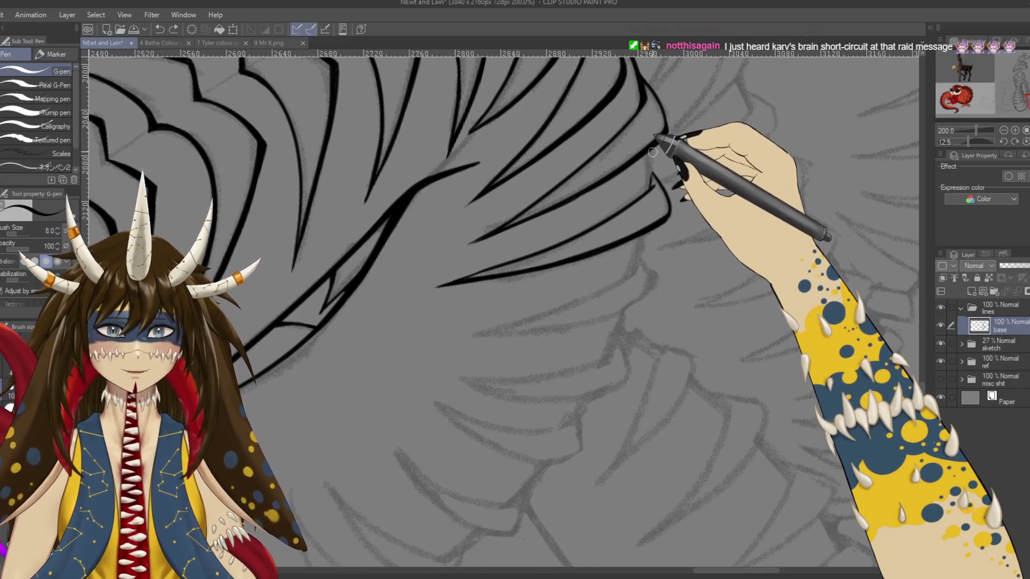
pyautogui.moveTo(653, 152); pyautogui.dragTo(649, 153)
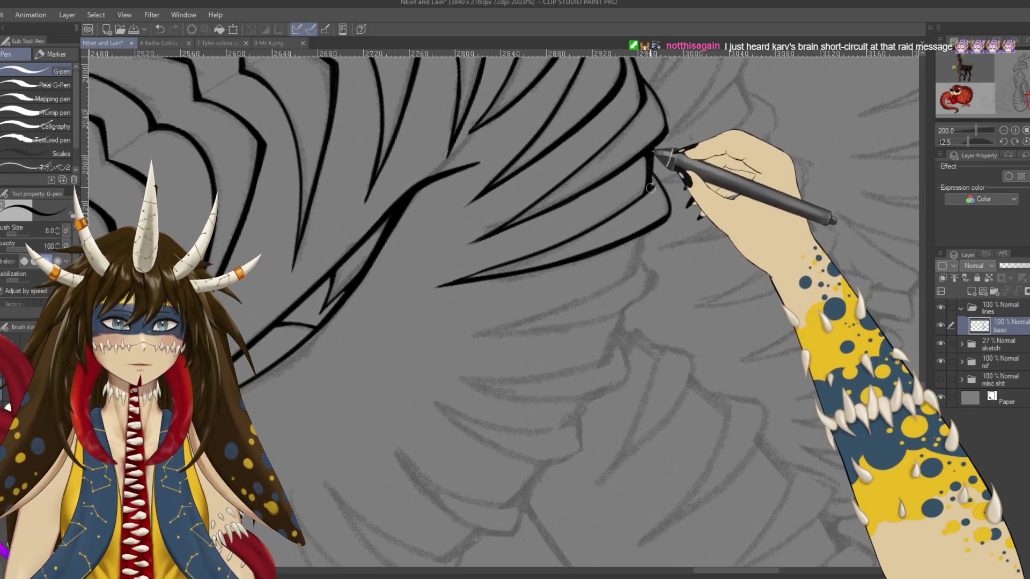
pyautogui.hotkey('ctrl', 's')
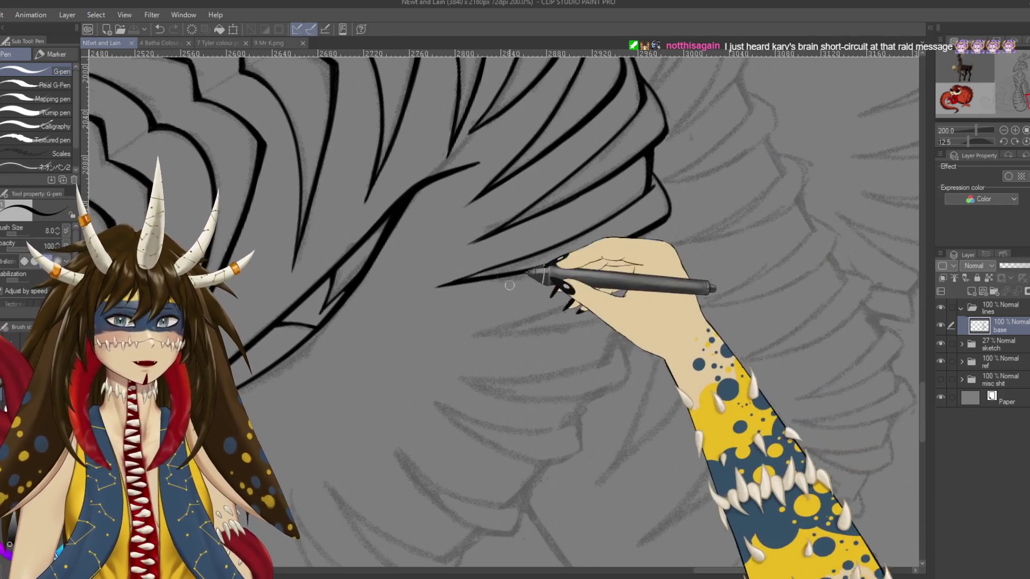
pyautogui.moveTo(545, 274); pyautogui.dragTo(306, 283)
pyautogui.moveTo(587, 128); pyautogui.dragTo(607, 174)
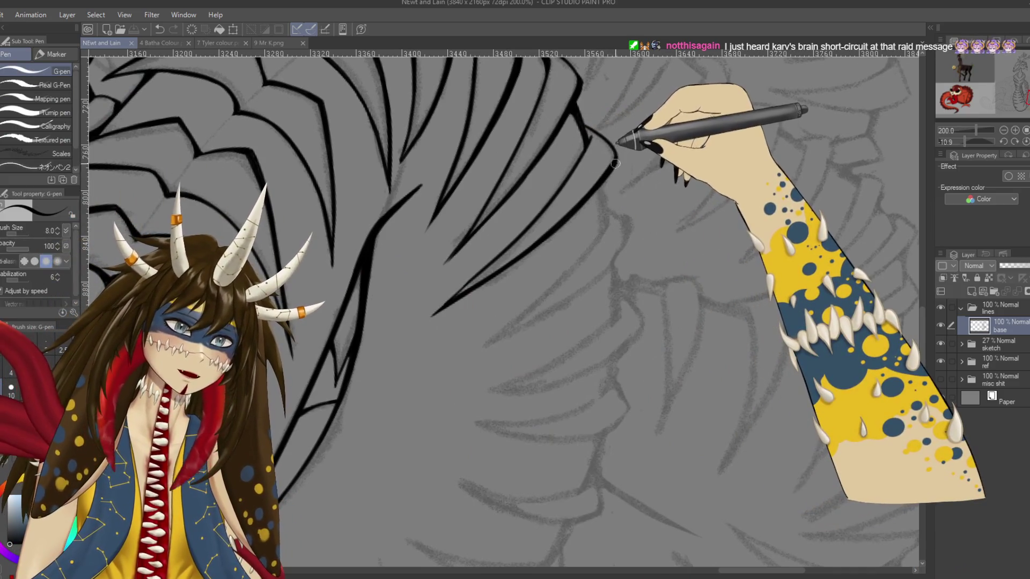
pyautogui.hotkey('ctrl', 'z')
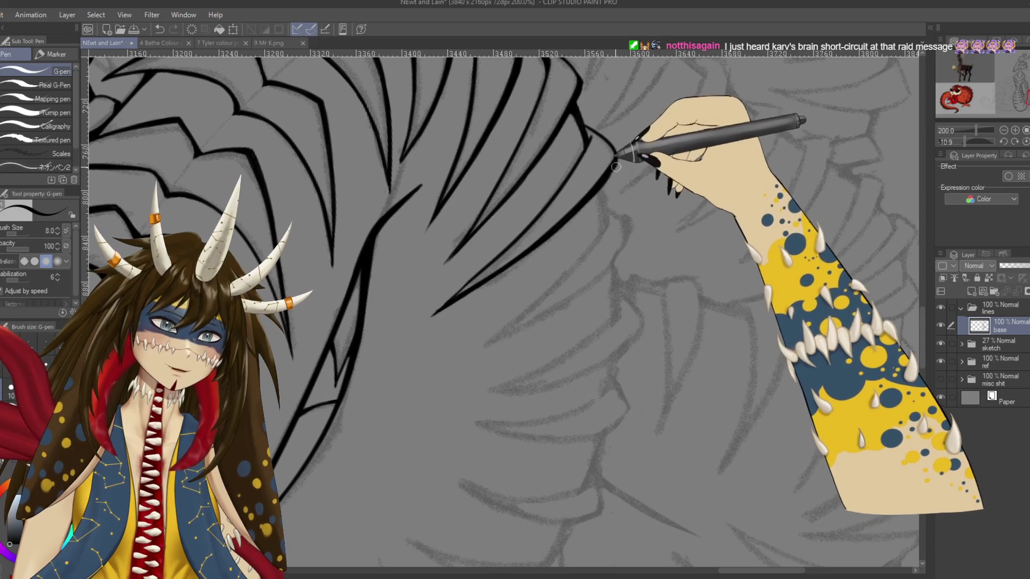
pyautogui.hotkey('ctrl', 's')
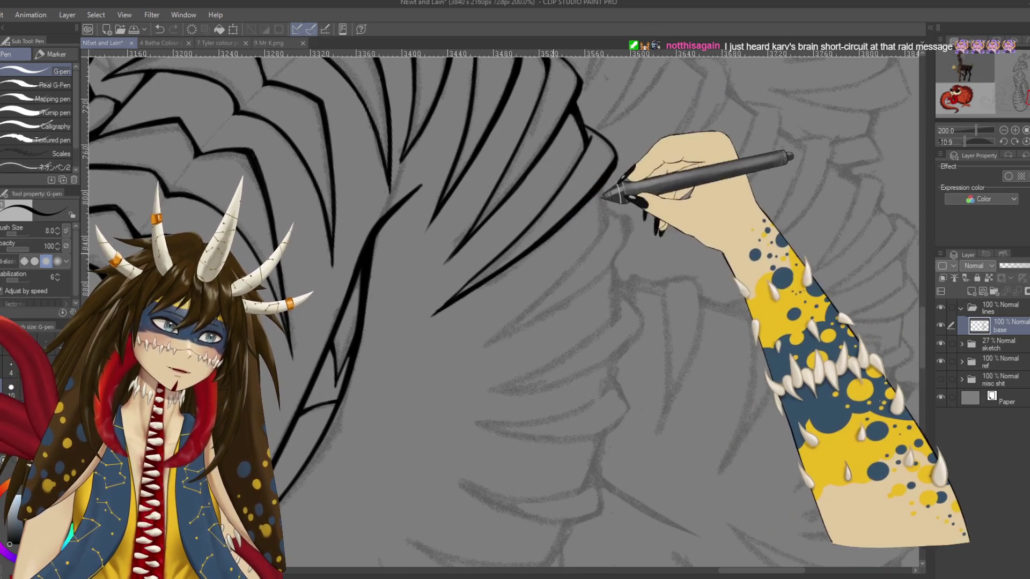
# With the canvas nearly upright, add rib-end strokes and a long curved rib line down the body
pyautogui.moveTo(618, 200); pyautogui.dragTo(627, 304)
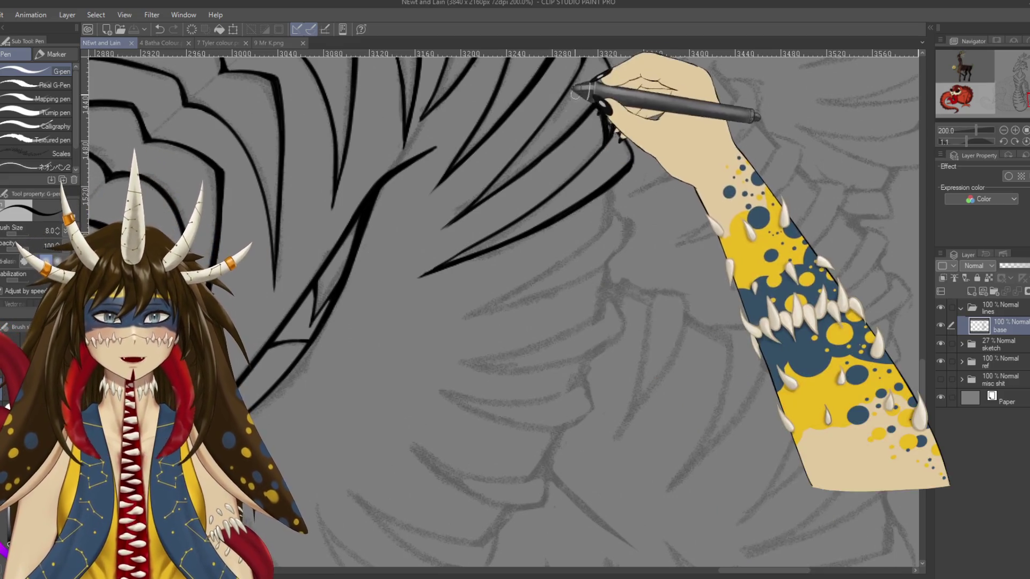
pyautogui.moveTo(606, 124); pyautogui.dragTo(623, 141)
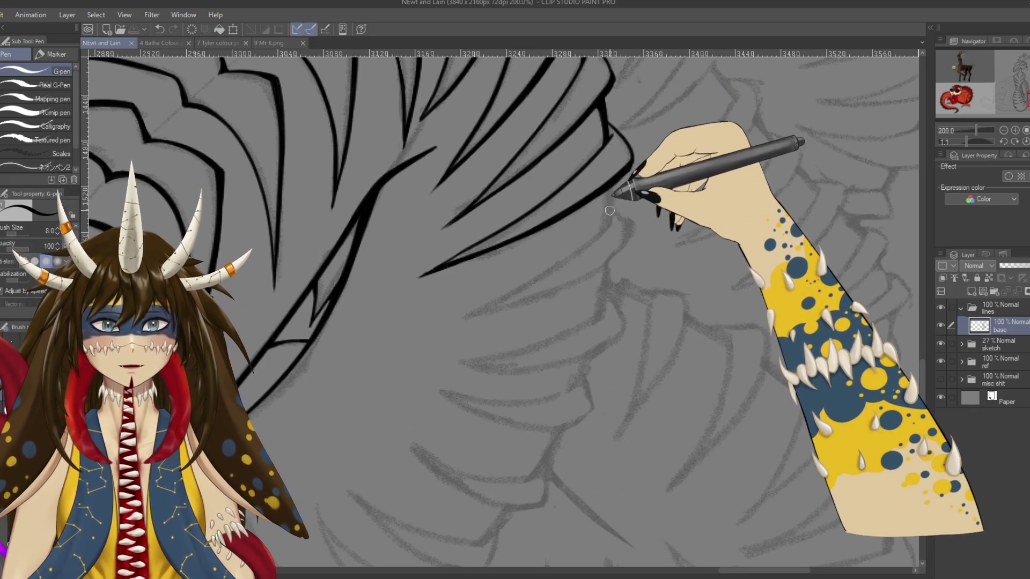
pyautogui.hotkey('ctrl', 's')
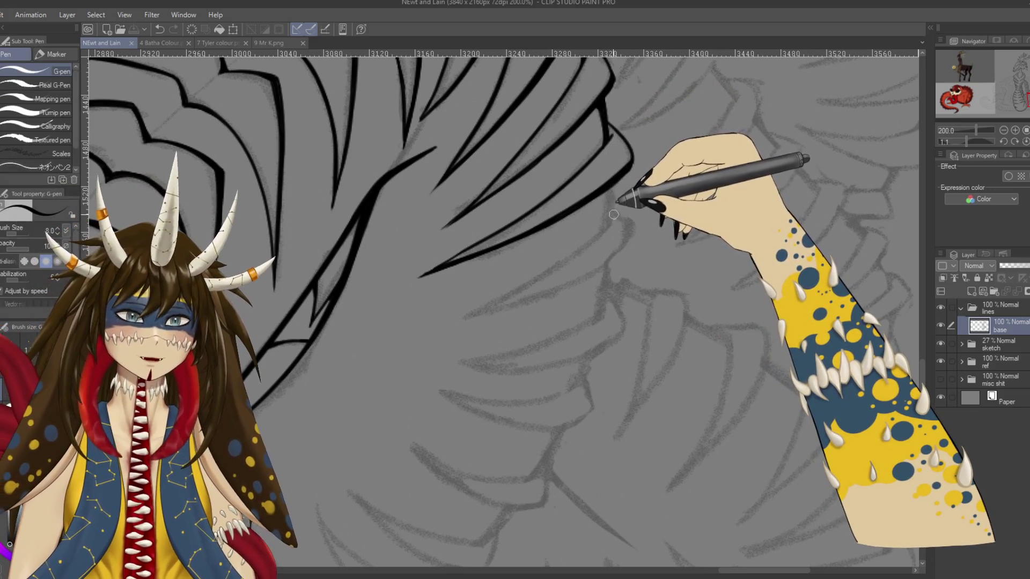
pyautogui.moveTo(615, 211)
pyautogui.mouseDown()
pyautogui.moveTo(627, 225)
pyautogui.moveTo(539, 163)
pyautogui.mouseUp()
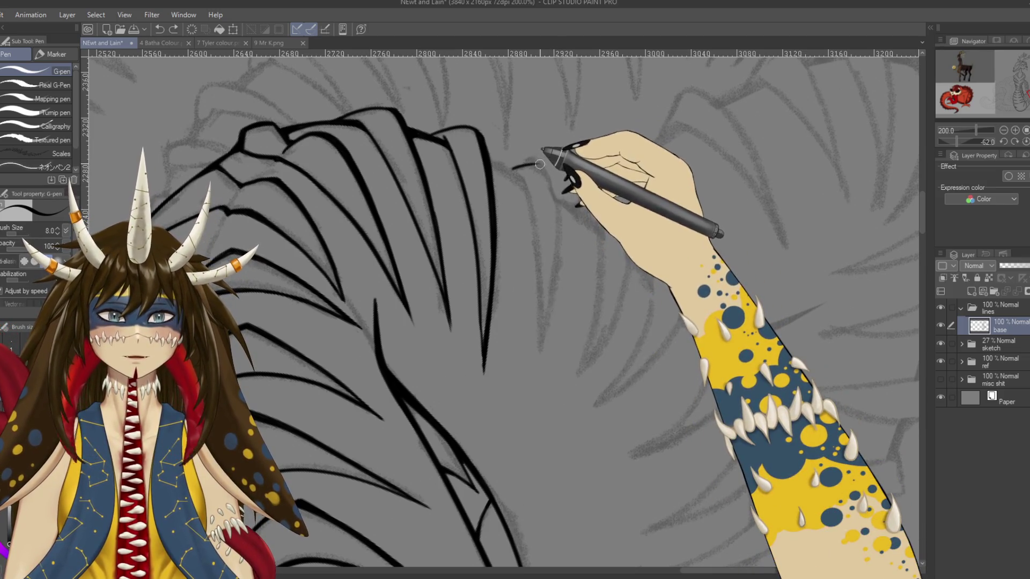
pyautogui.moveTo(539, 161)
pyautogui.mouseDown()
pyautogui.moveTo(556, 203)
pyautogui.moveTo(558, 281)
pyautogui.moveTo(540, 353)
pyautogui.mouseUp()
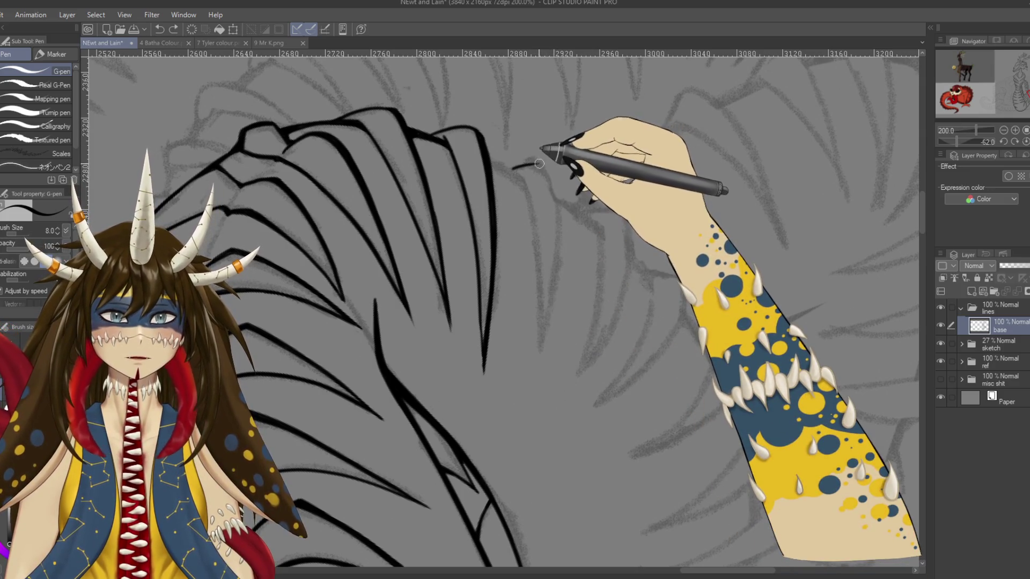
pyautogui.moveTo(541, 163); pyautogui.dragTo(531, 365)
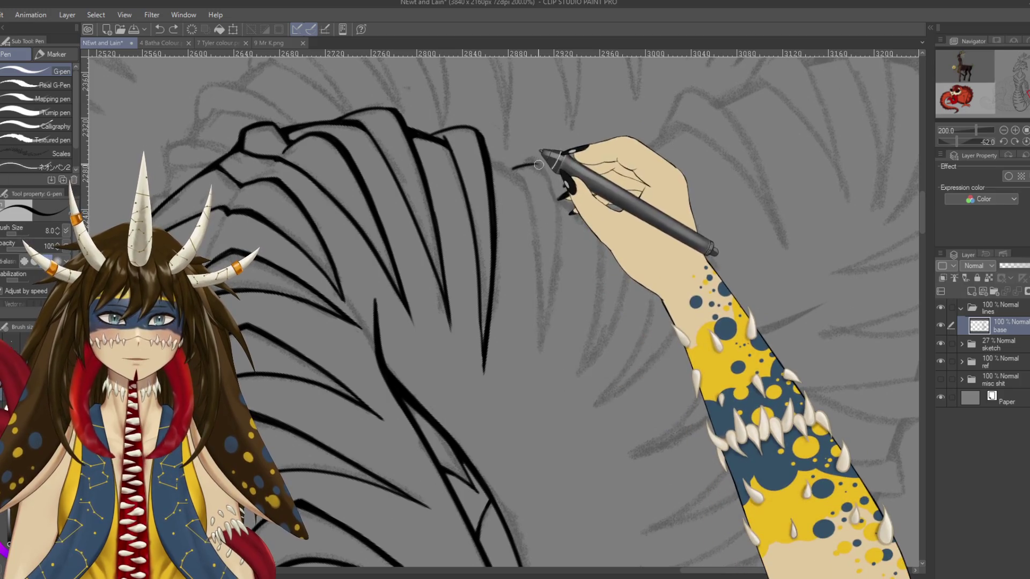
# Undo the overlong rib and redraw the inner curved rib line until its length sits right
pyautogui.hotkey('ctrl', 'z')
pyautogui.moveTo(555, 214); pyautogui.dragTo(538, 351)
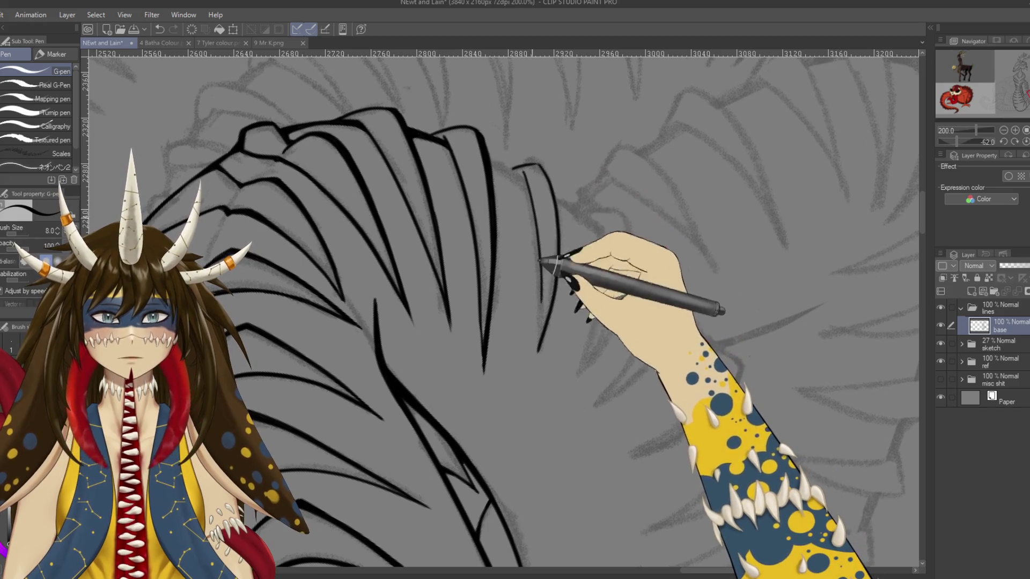
pyautogui.moveTo(529, 167); pyautogui.dragTo(537, 284)
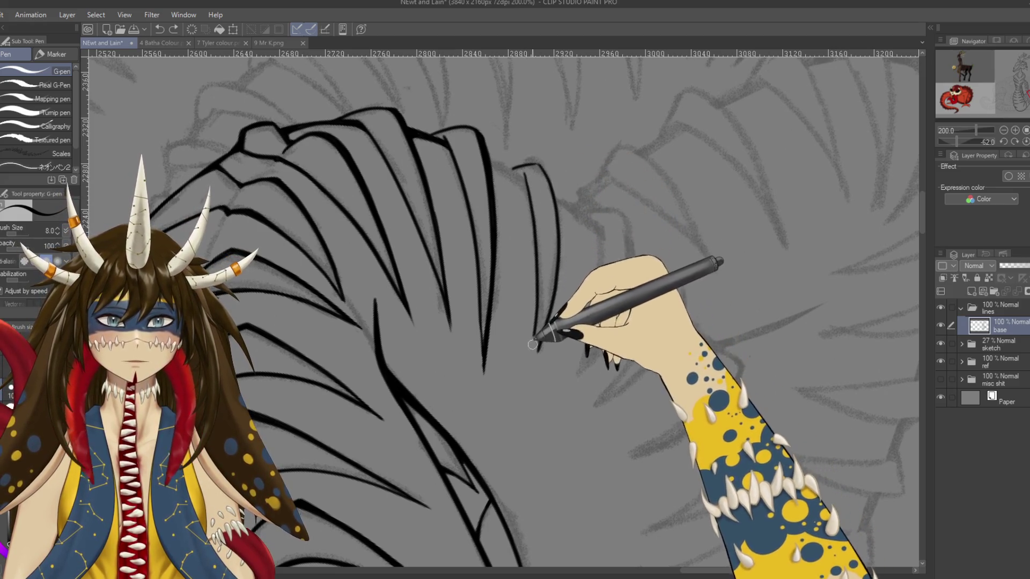
pyautogui.moveTo(521, 170); pyautogui.dragTo(537, 276)
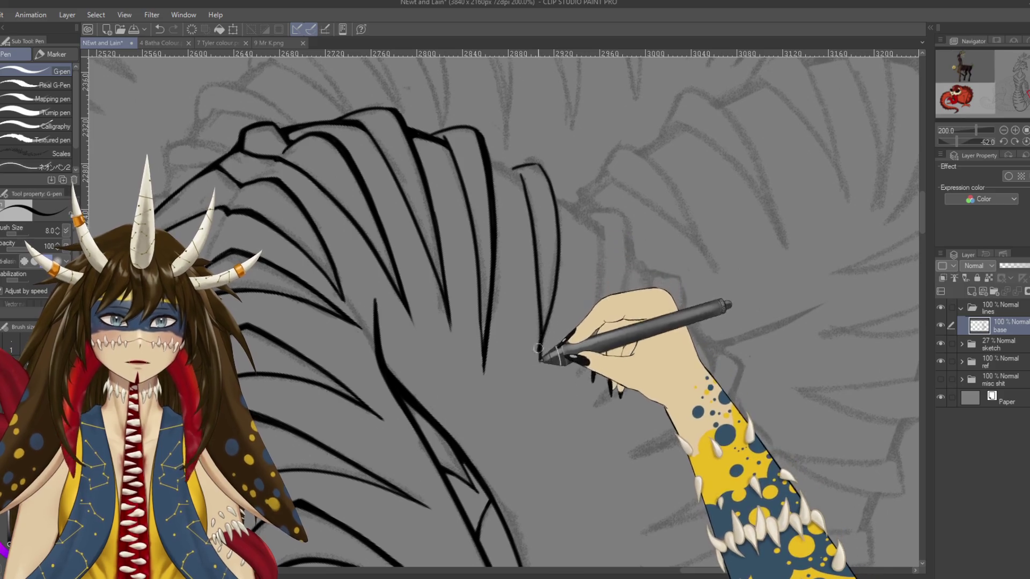
pyautogui.moveTo(523, 173); pyautogui.dragTo(531, 310)
pyautogui.moveTo(529, 167); pyautogui.dragTo(538, 344)
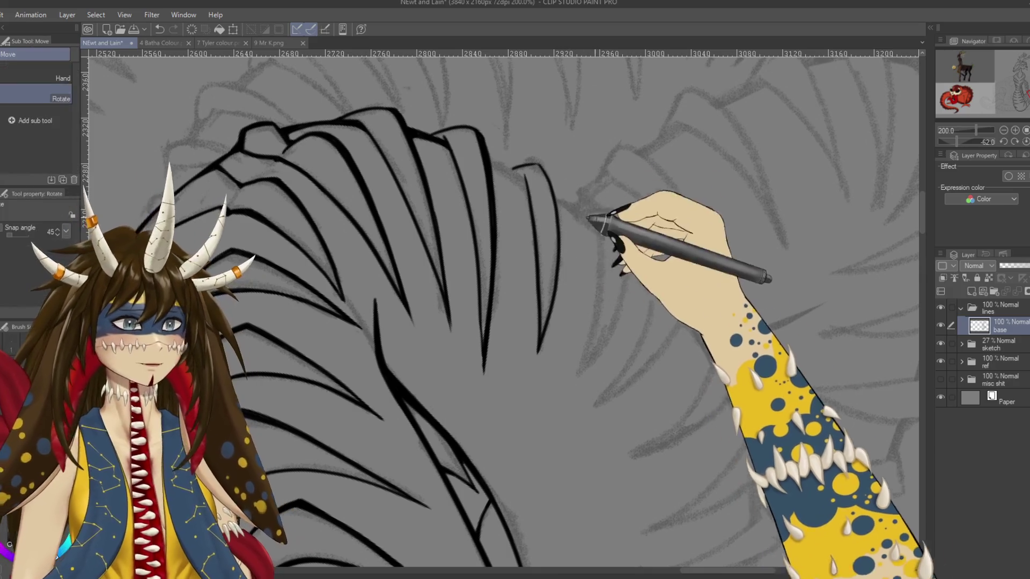
# Turn the view toward the jaw-side ribs and back nearly upright, saving the drawing
pyautogui.moveTo(531, 199); pyautogui.dragTo(641, 275)
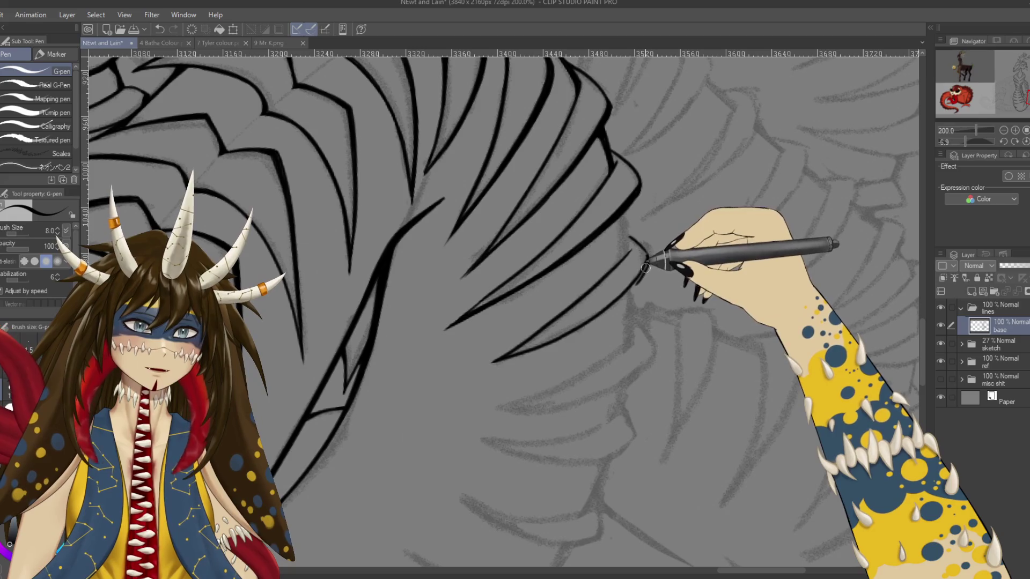
pyautogui.moveTo(646, 272)
pyautogui.mouseDown()
pyautogui.moveTo(510, 199)
pyautogui.moveTo(609, 207)
pyautogui.mouseUp()
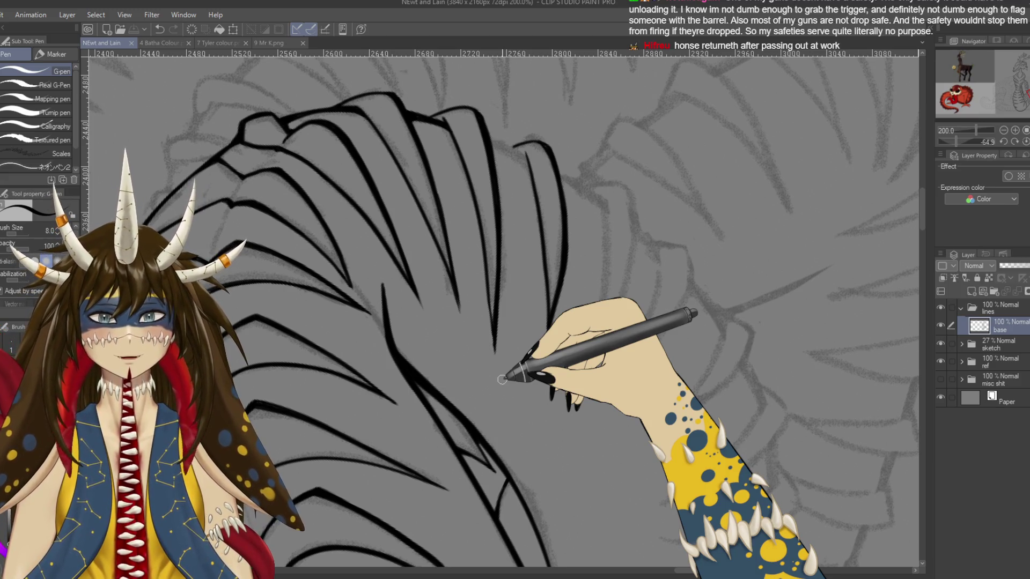
pyautogui.moveTo(502, 379); pyautogui.dragTo(633, 275)
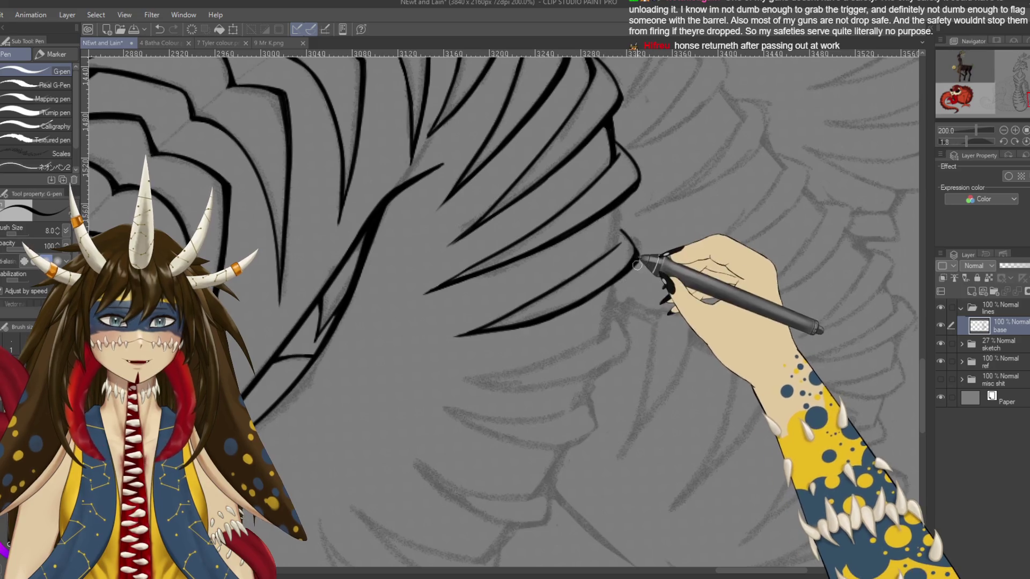
pyautogui.hotkey('ctrl', 's')
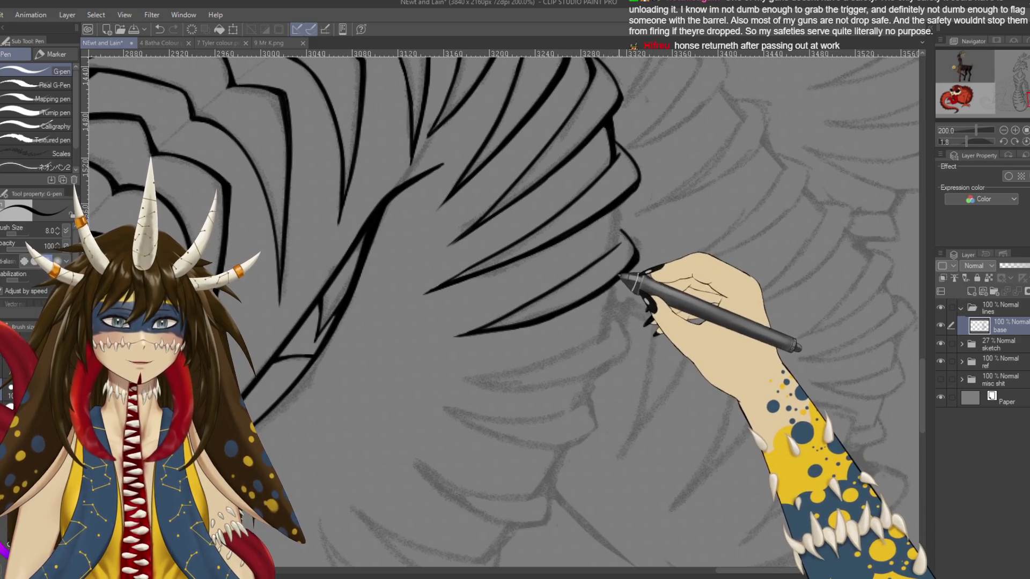
pyautogui.moveTo(633, 251); pyautogui.dragTo(616, 265)
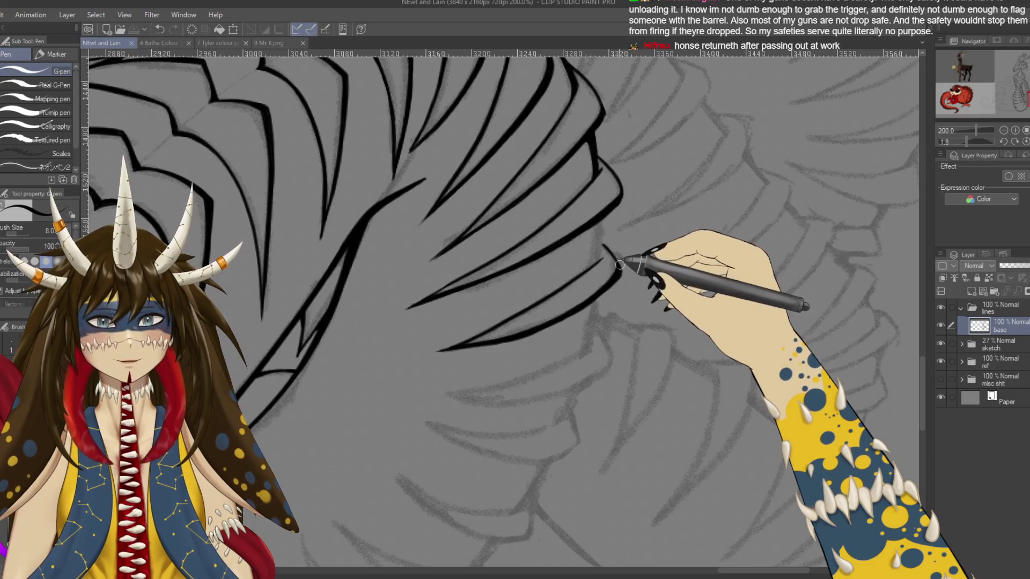
# Add short G-pen strokes to the lower rib lines and along the jaw line
pyautogui.hotkey('ctrl', 'z')
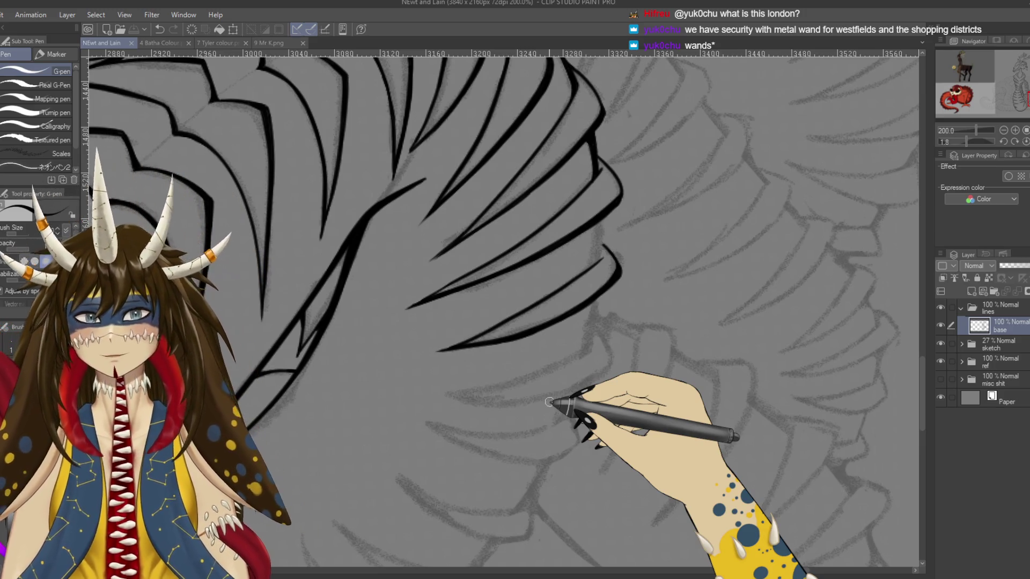
pyautogui.moveTo(601, 215); pyautogui.dragTo(599, 237)
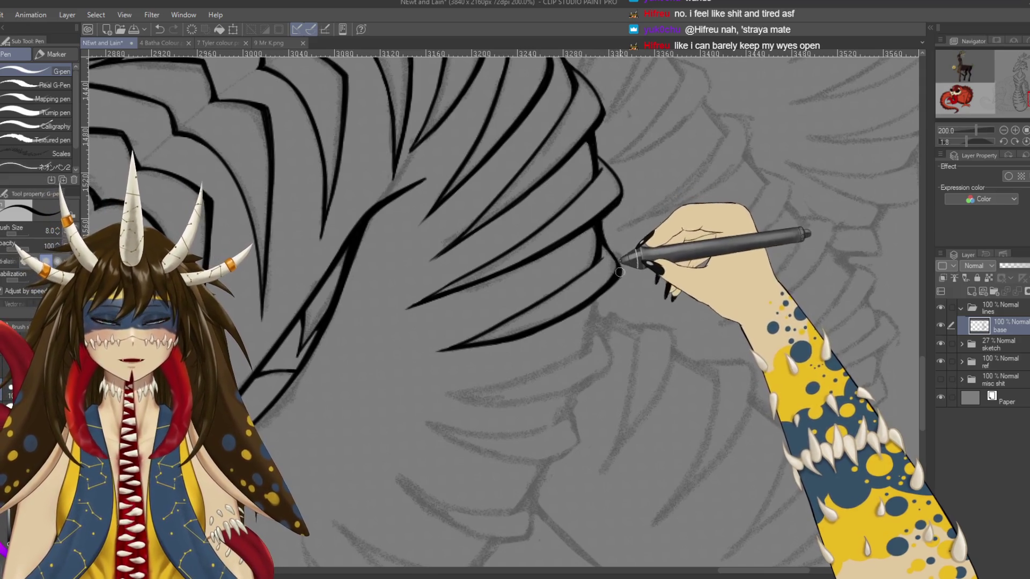
pyautogui.moveTo(602, 237); pyautogui.dragTo(623, 267)
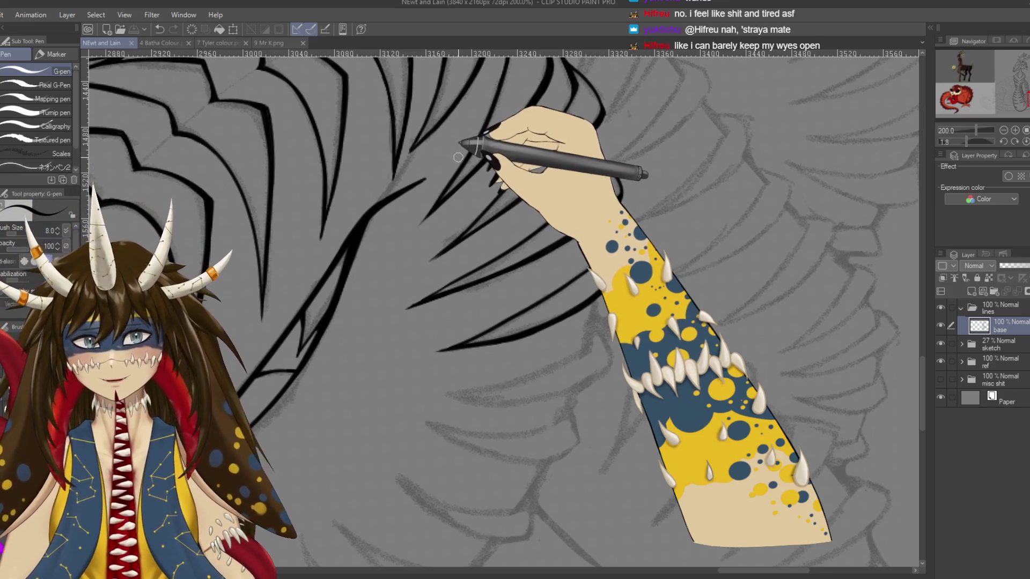
pyautogui.press('e')
pyautogui.moveTo(546, 268); pyautogui.dragTo(548, 297)
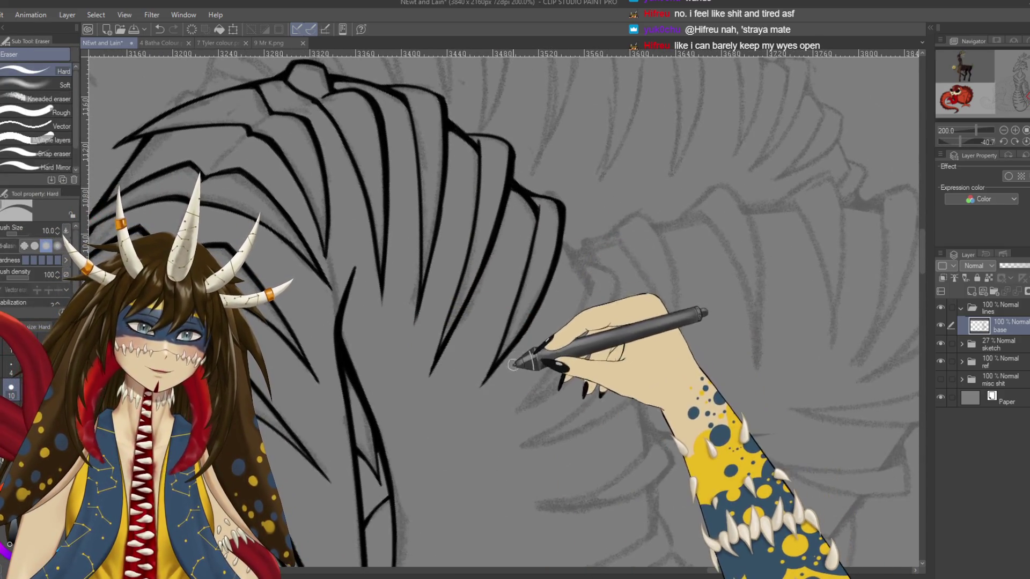
# Erase part of a rib line, then draw a curved rib stroke at the right edge
pyautogui.moveTo(549, 296); pyautogui.dragTo(516, 357)
pyautogui.hotkey('ctrl', 's')
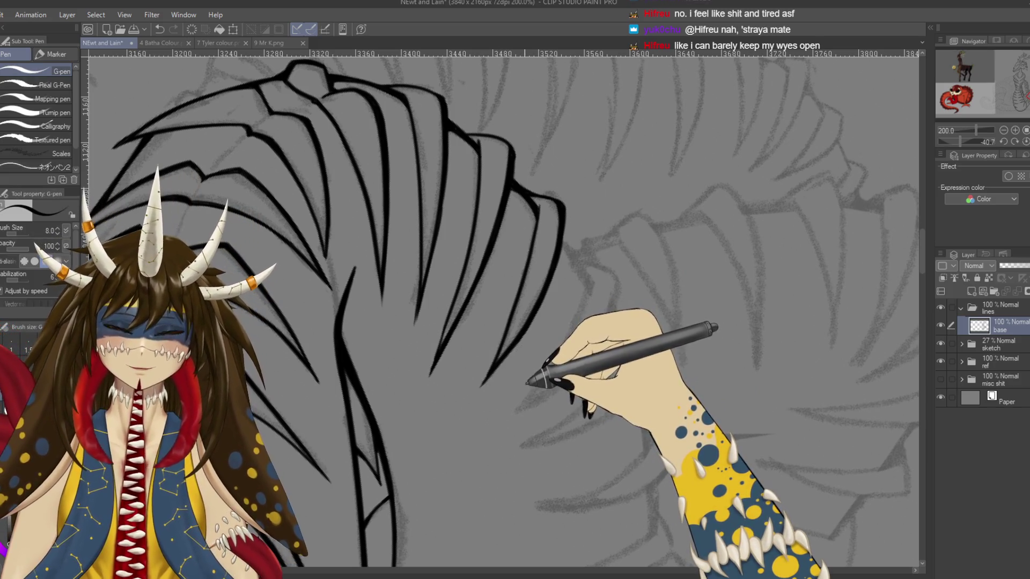
pyautogui.press('p')
pyautogui.moveTo(617, 441); pyautogui.dragTo(568, 382)
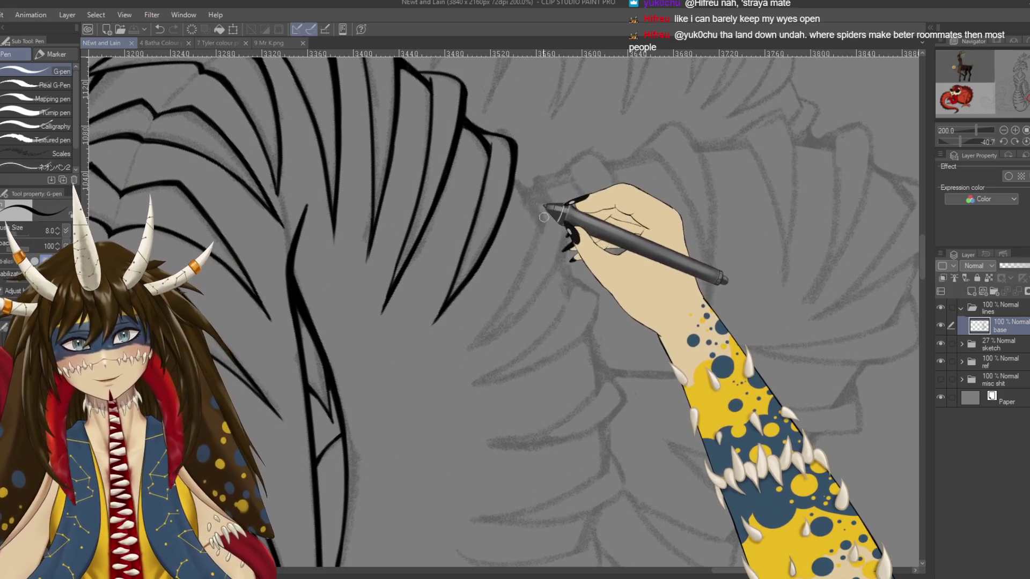
pyautogui.hotkey('ctrl', 'z')
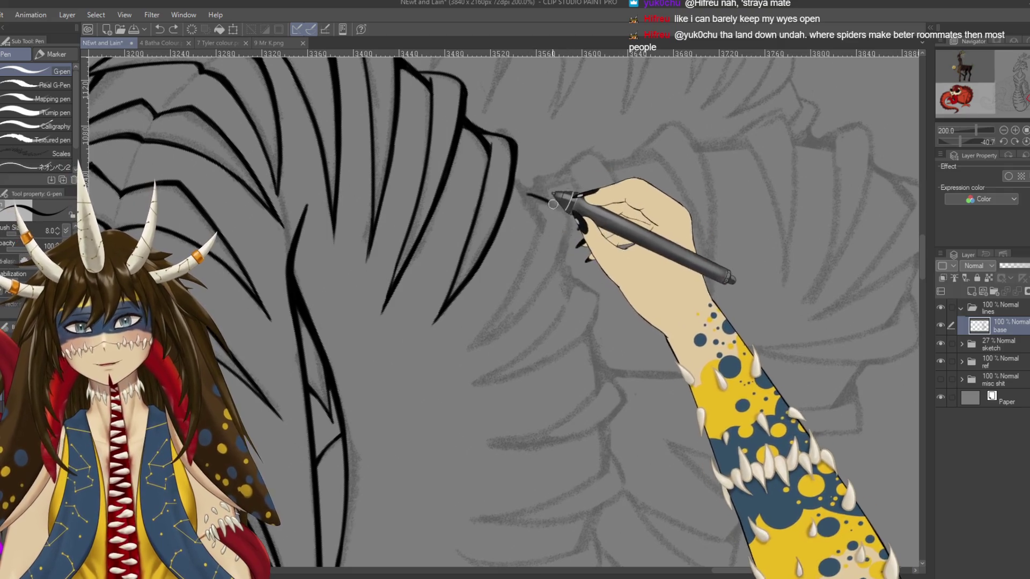
pyautogui.moveTo(528, 195); pyautogui.dragTo(563, 246)
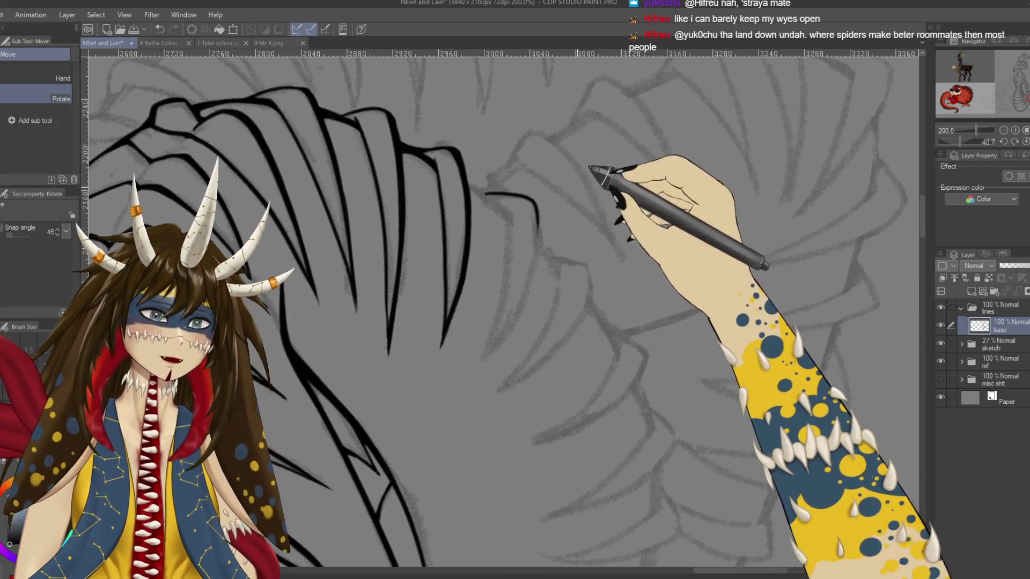
# Rotate about 20 degrees further, redraw the top-right rib stroke, and save
pyautogui.moveTo(541, 289)
pyautogui.mouseDown()
pyautogui.moveTo(539, 221)
pyautogui.moveTo(527, 285)
pyautogui.mouseUp()
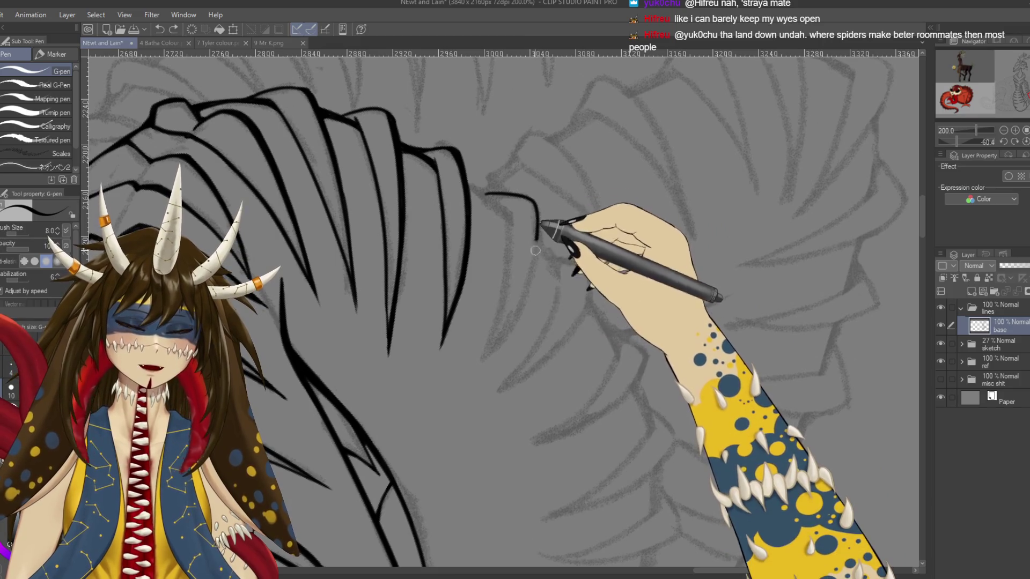
pyautogui.moveTo(485, 362); pyautogui.dragTo(538, 238)
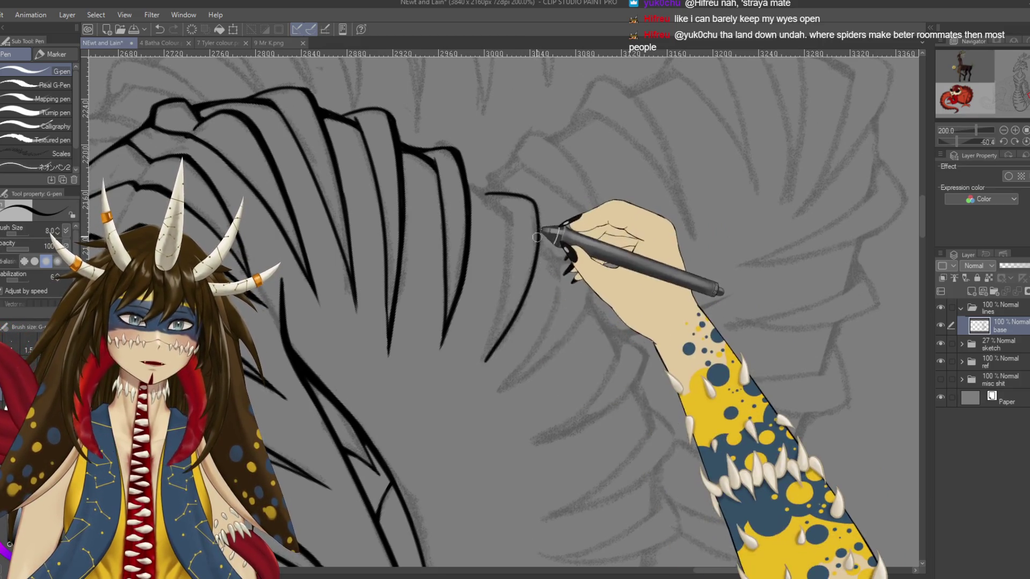
pyautogui.hotkey('ctrl', 'z')
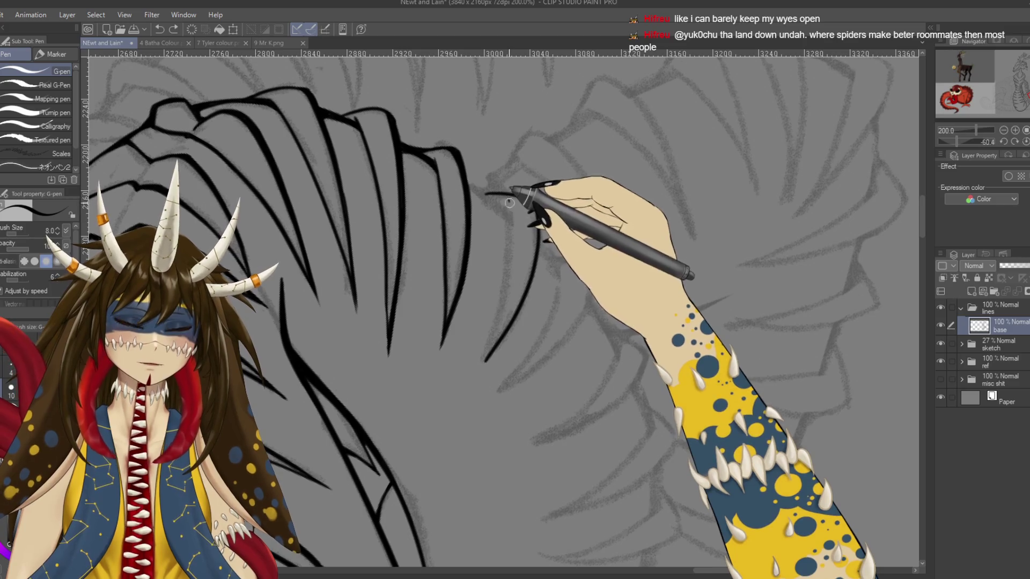
pyautogui.moveTo(509, 202); pyautogui.dragTo(485, 362)
pyautogui.moveTo(487, 194); pyautogui.dragTo(538, 241)
pyautogui.hotkey('ctrl', 'z')
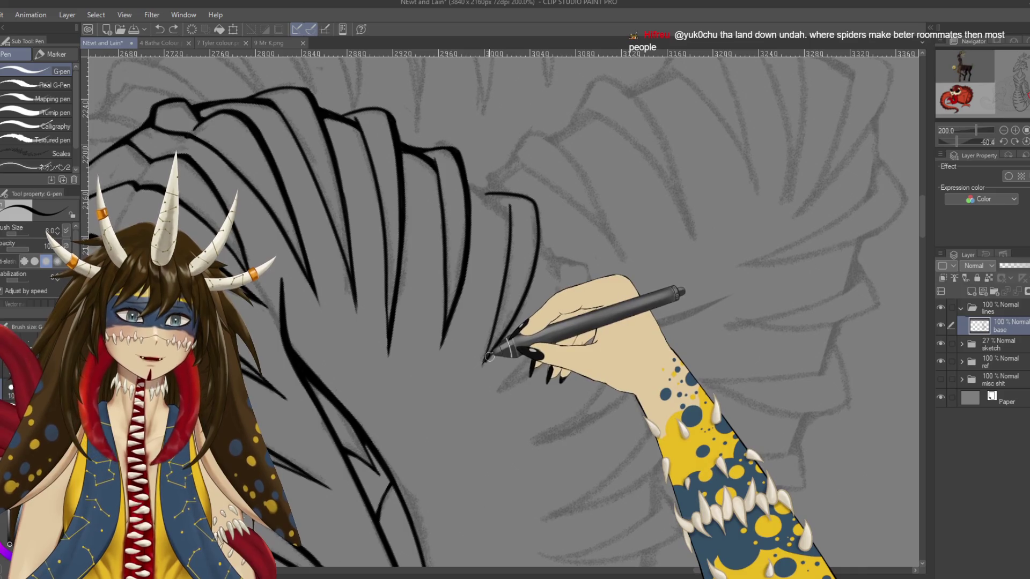
pyautogui.hotkey('ctrl', 's')
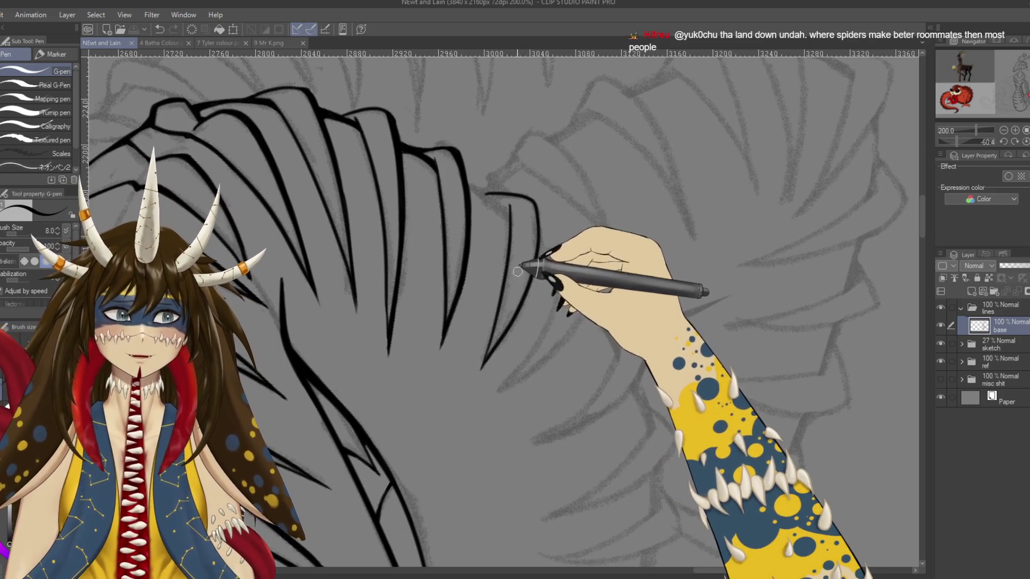
# Try a tiny ink mark at a rib tip and undo it
pyautogui.moveTo(517, 272); pyautogui.dragTo(607, 261)
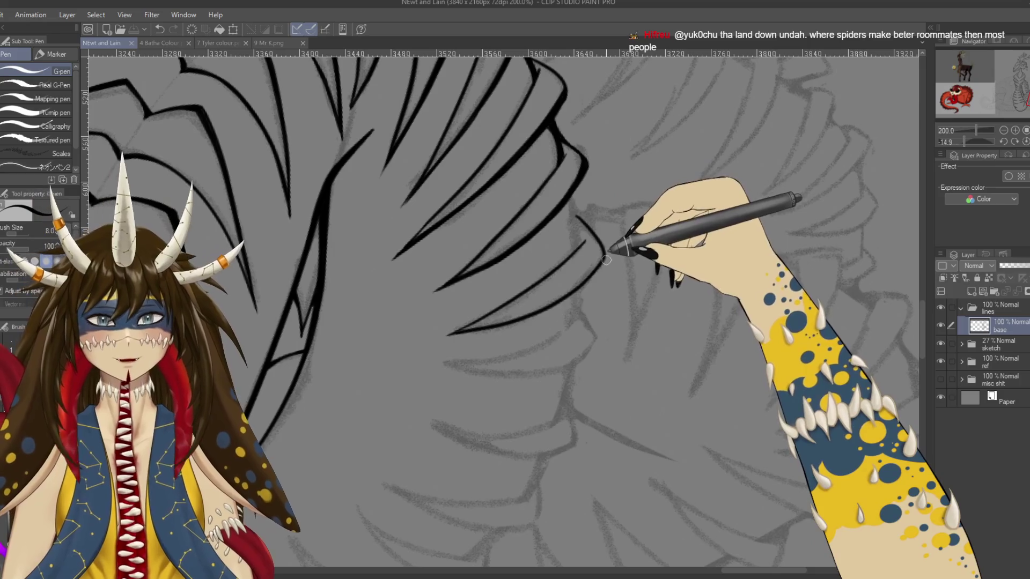
pyautogui.click(605, 259)
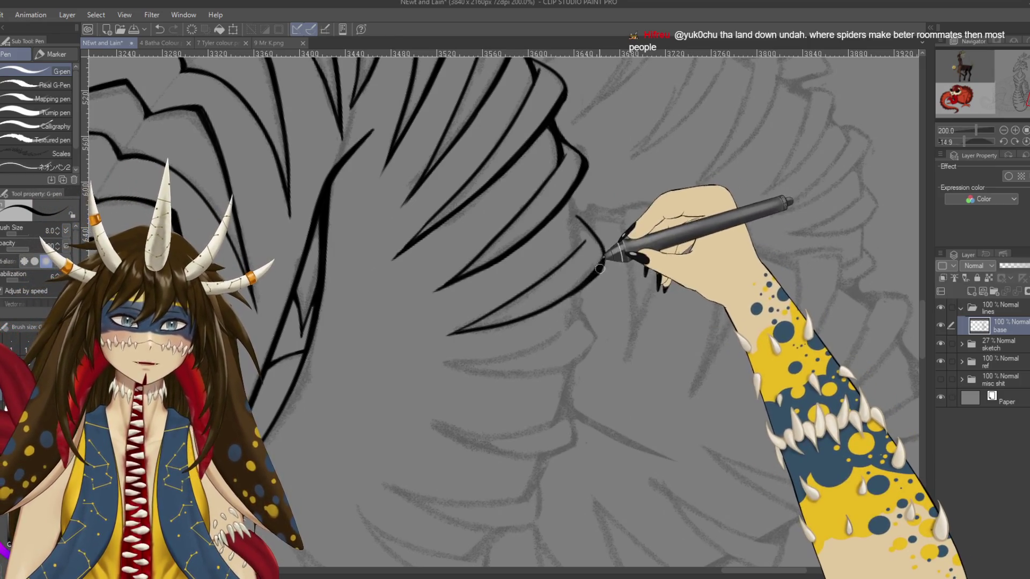
pyautogui.moveTo(601, 265)
pyautogui.mouseDown()
pyautogui.moveTo(559, 257)
pyautogui.moveTo(559, 241)
pyautogui.mouseUp()
pyautogui.hotkey('ctrl', 'z')
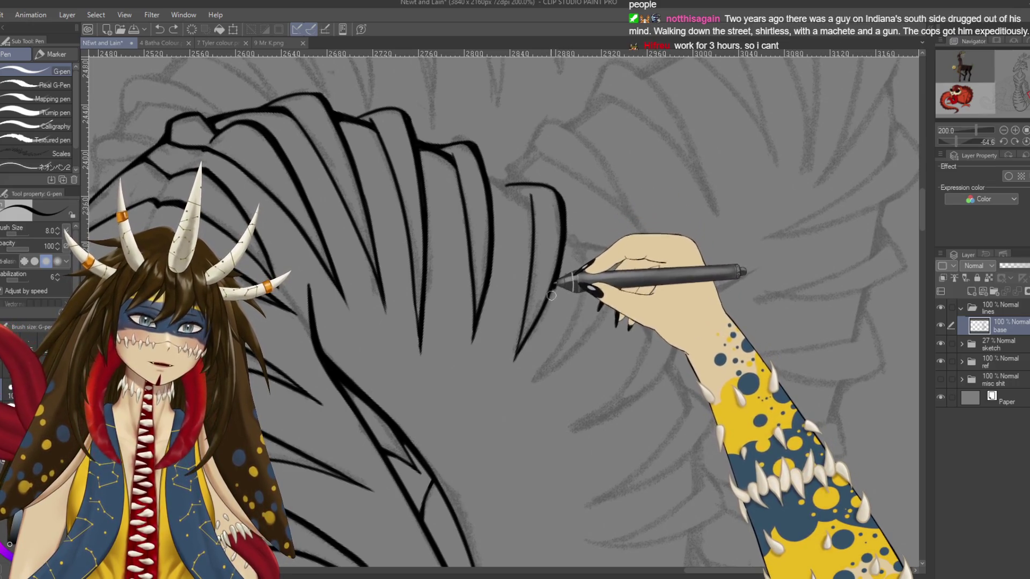
# Retrace the right-hand rib stroke and ink the lower end of a rib line, then save
pyautogui.hotkey('ctrl', 'z')
pyautogui.moveTo(543, 313); pyautogui.dragTo(562, 223)
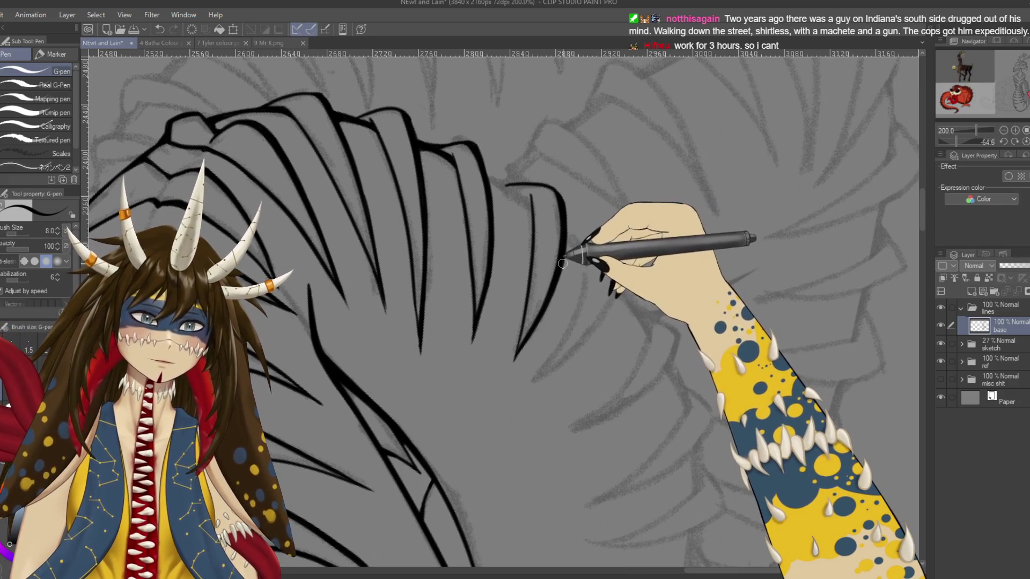
pyautogui.moveTo(622, 231); pyautogui.dragTo(590, 373)
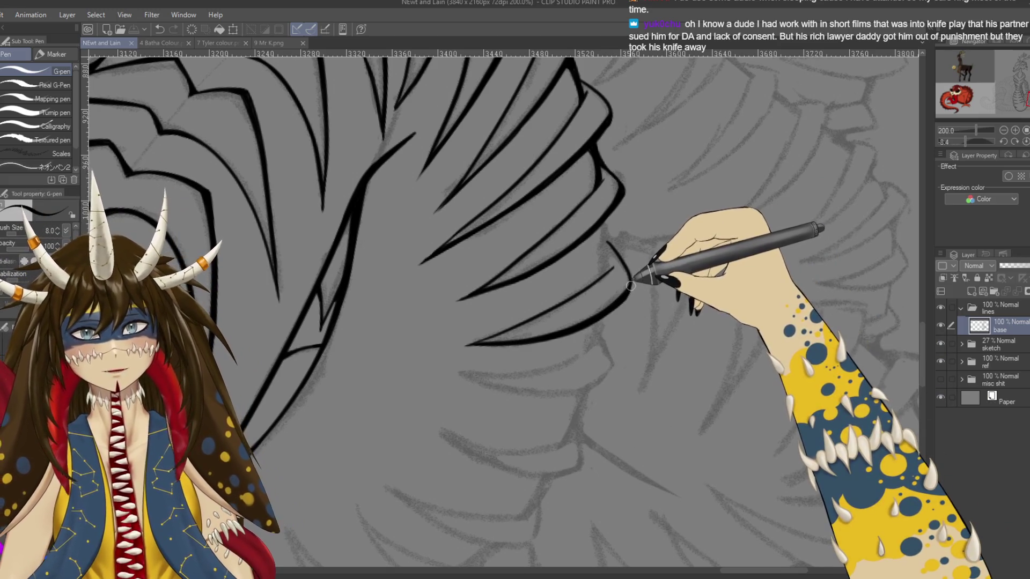
pyautogui.moveTo(633, 289); pyautogui.dragTo(616, 304)
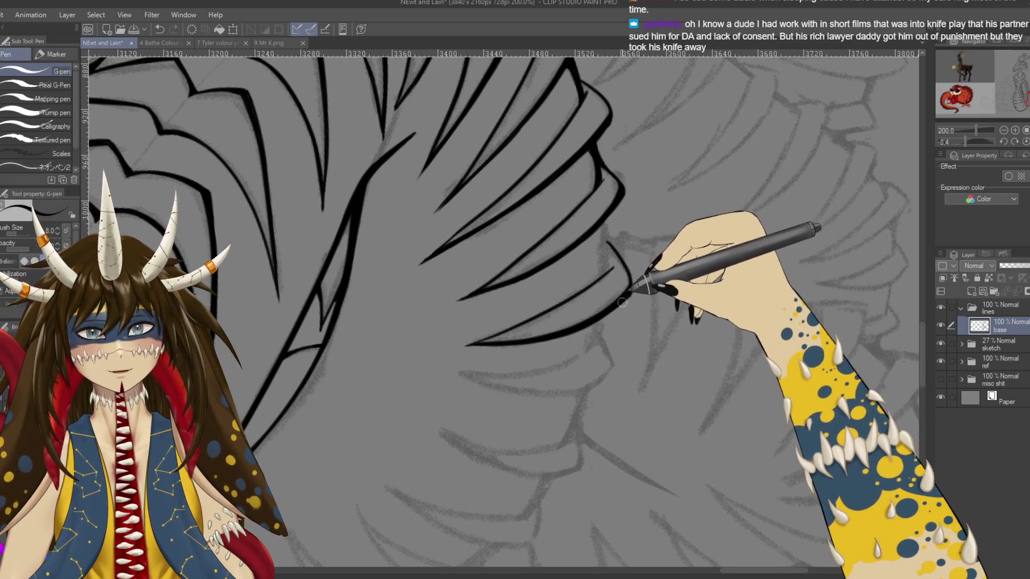
pyautogui.hotkey('ctrl', 's')
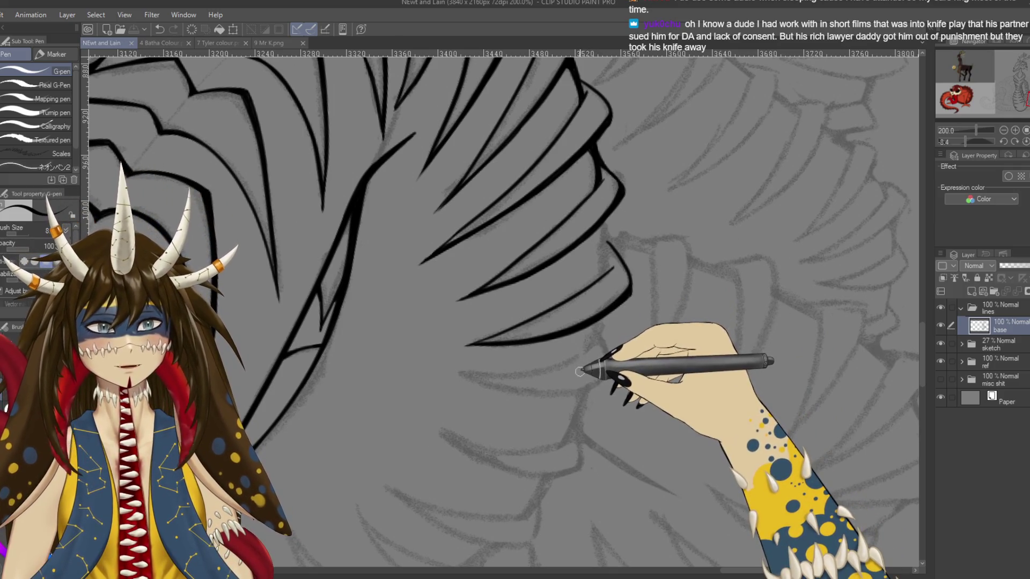
# Add two short strokes along a rib edge, then turn the view to about 74° and zoom out
pyautogui.moveTo(622, 317); pyautogui.dragTo(667, 283)
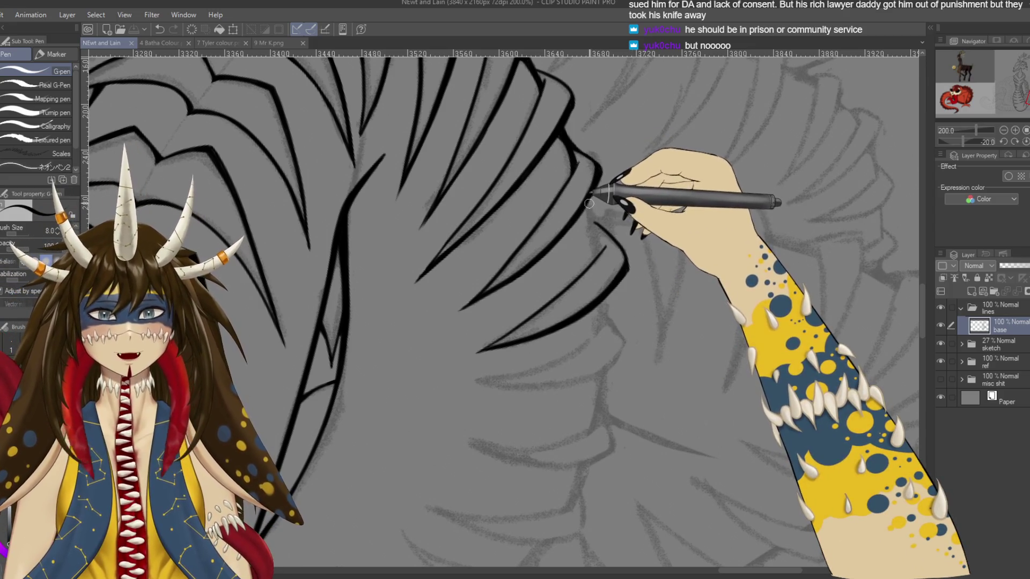
pyautogui.moveTo(592, 207); pyautogui.dragTo(603, 244)
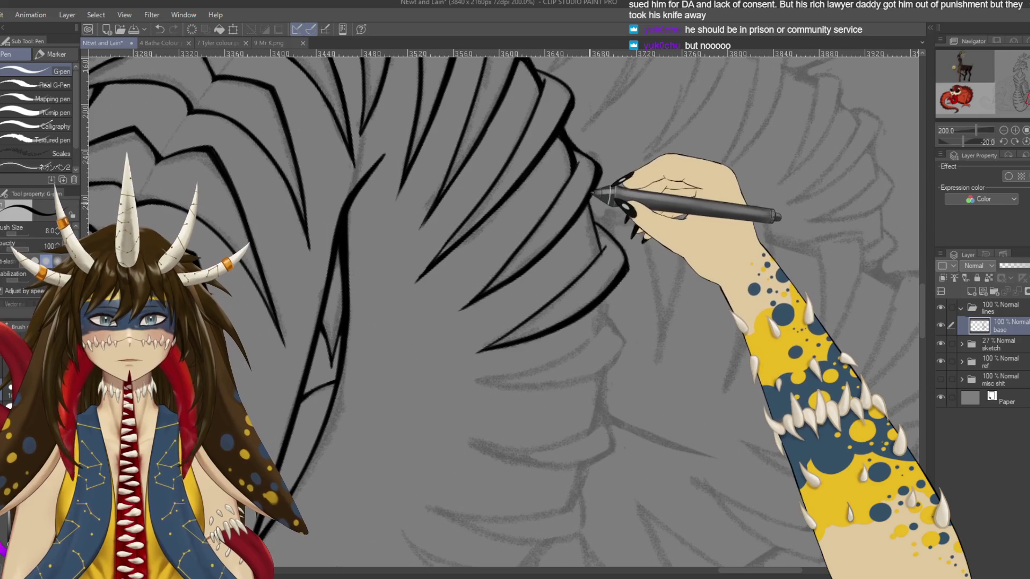
pyautogui.moveTo(588, 208); pyautogui.dragTo(597, 232)
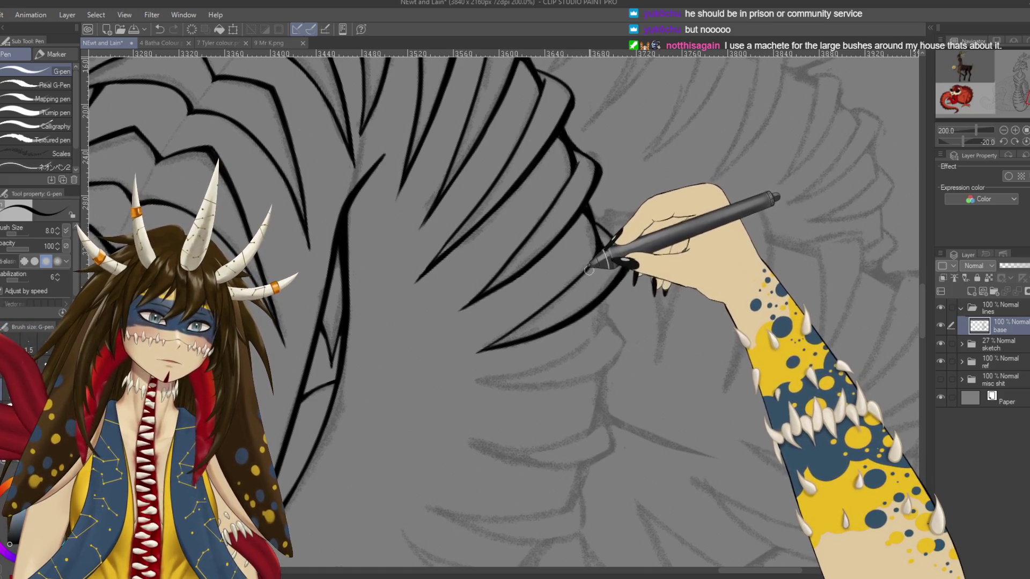
pyautogui.press('r')
pyautogui.moveTo(698, 157); pyautogui.dragTo(610, 422)
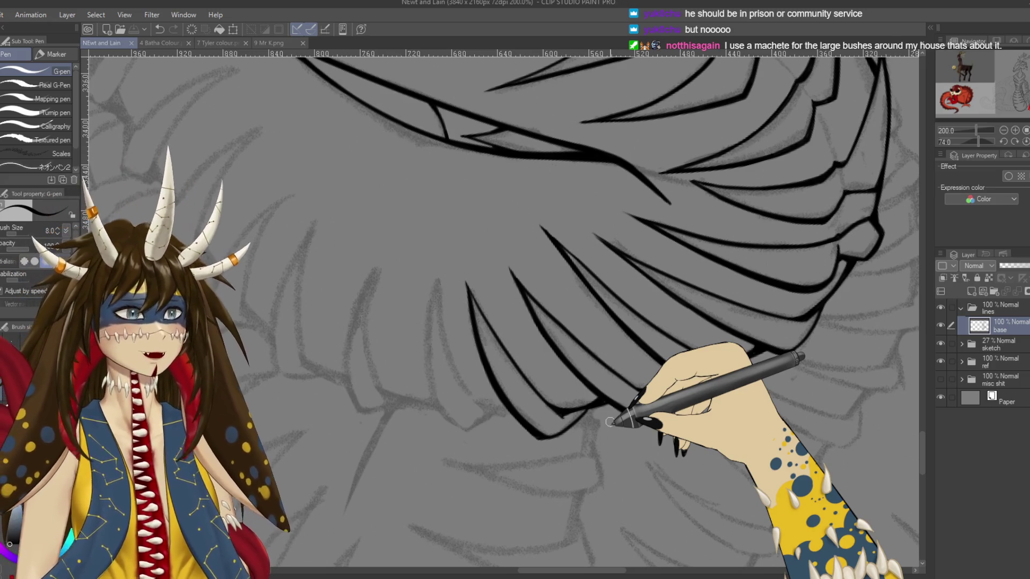
pyautogui.press('r')
pyautogui.hotkey('ctrl', '-')
pyautogui.hotkey('ctrl', '-')
pyautogui.hotkey('ctrl', '-')
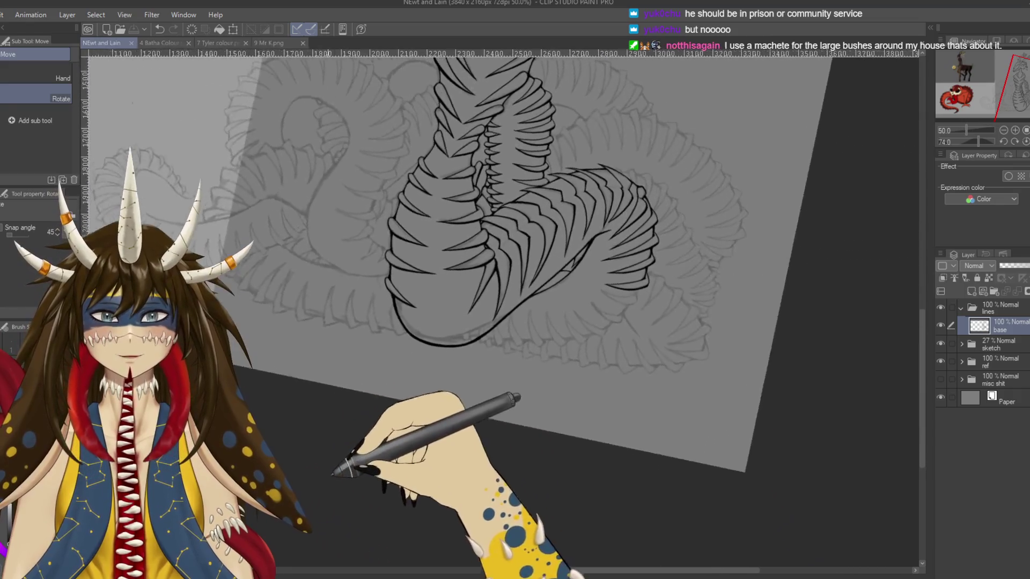
# Reset the rotation to upright and hide the reference image and grey sketch layers
pyautogui.moveTo(334, 473); pyautogui.dragTo(335, 450)
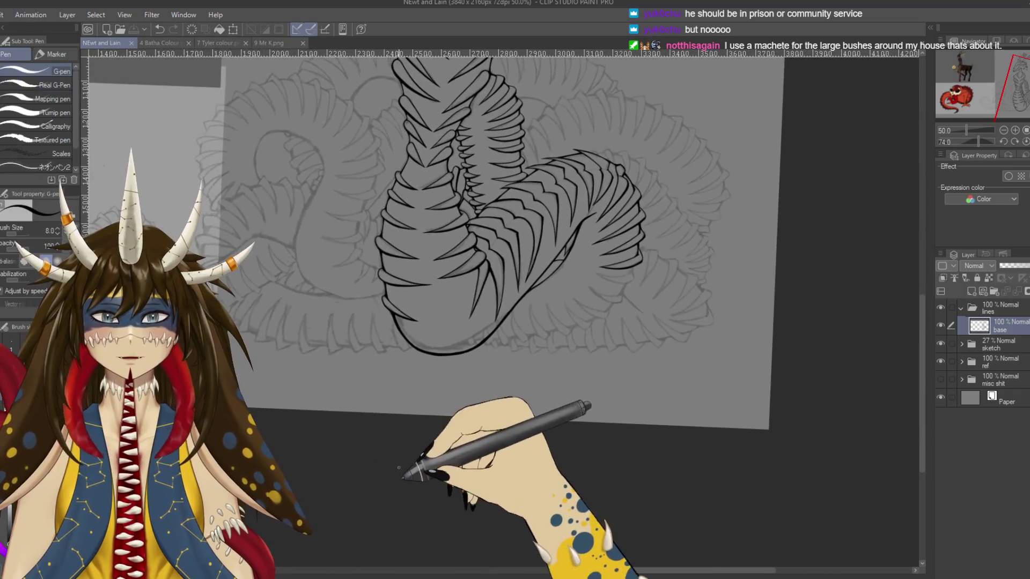
pyautogui.press('p')
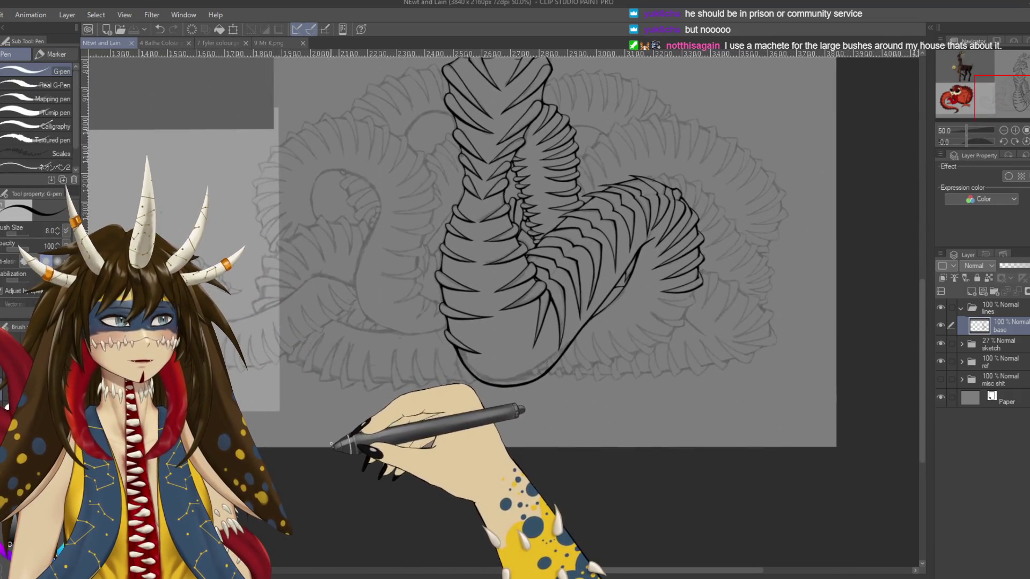
pyautogui.moveTo(335, 451)
pyautogui.mouseDown()
pyautogui.moveTo(408, 456)
pyautogui.moveTo(663, 352)
pyautogui.moveTo(685, 386)
pyautogui.mouseUp()
pyautogui.click(940, 361)
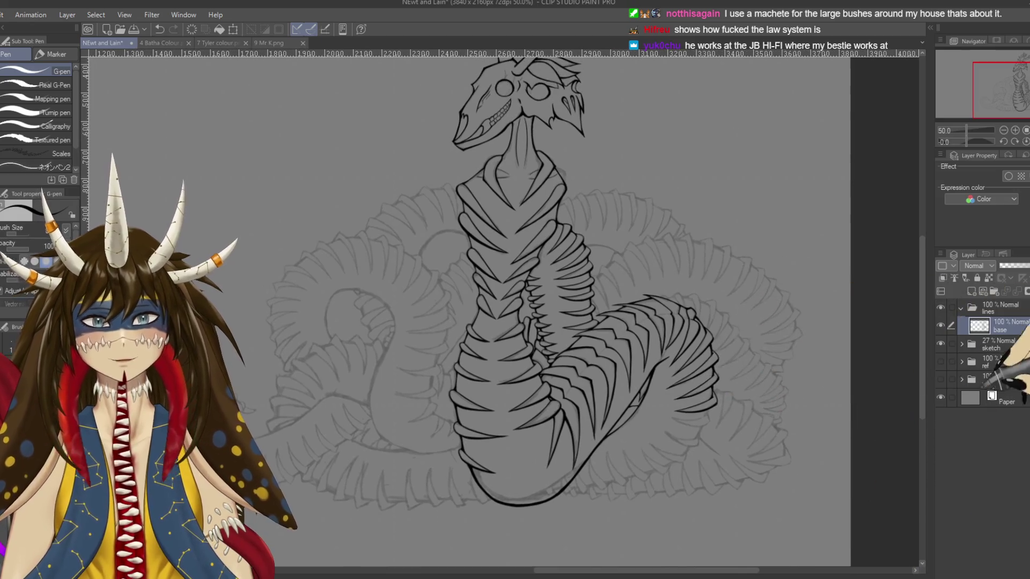
pyautogui.click(941, 343)
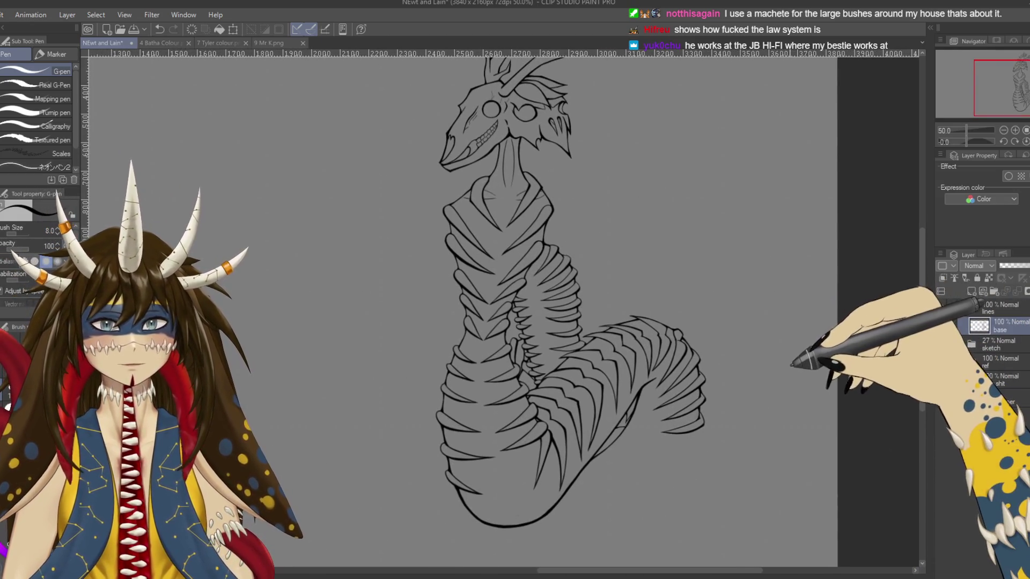
# Zoom and pan around the skull head and antlers to check the bare black lineart
pyautogui.moveTo(619, 204); pyautogui.dragTo(646, 279)
pyautogui.scroll(8, 612, 274)
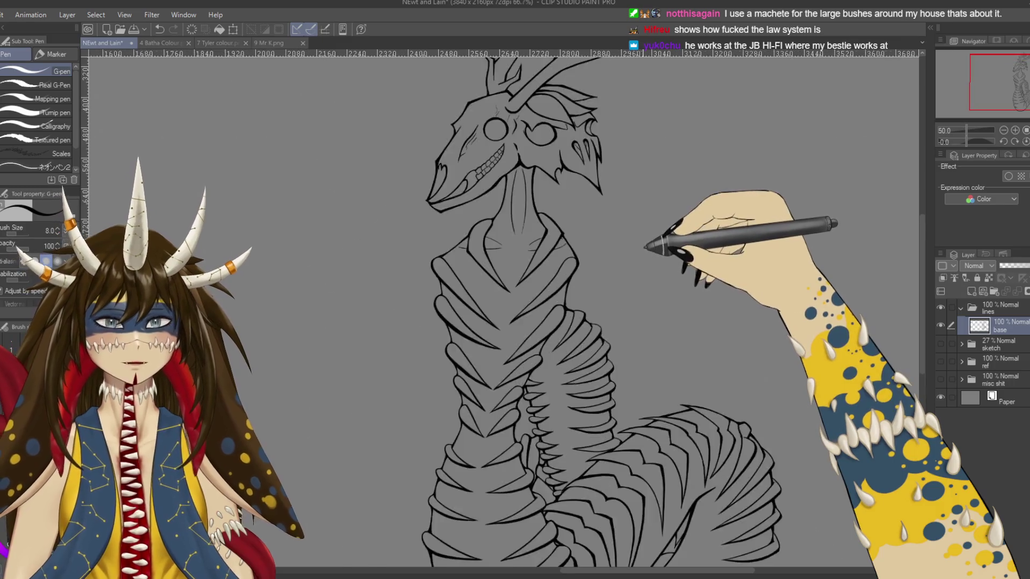
pyautogui.scroll(-3, 568, 218)
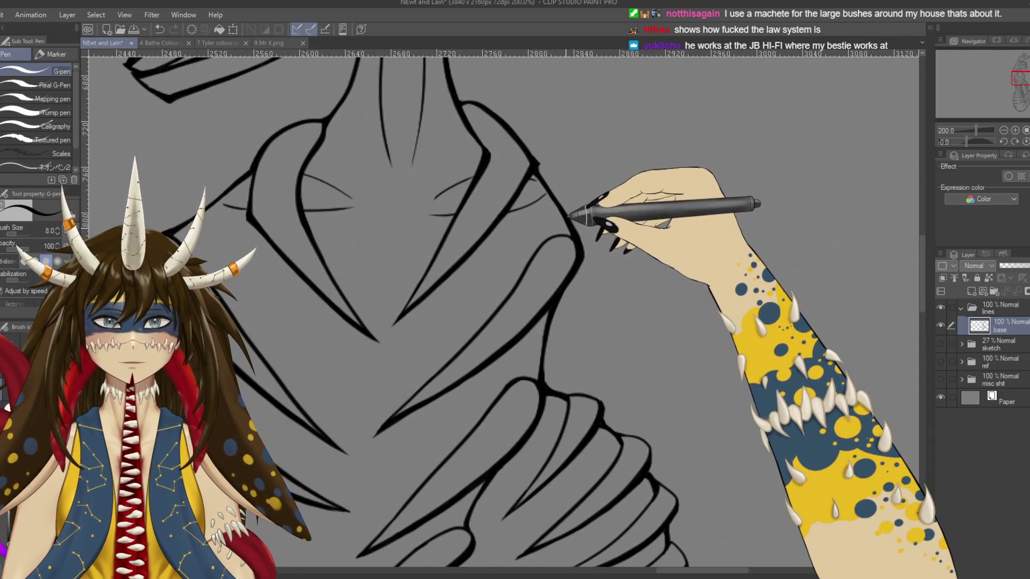
pyautogui.scroll(-3, 573, 211)
pyautogui.scroll(-2, 570, 169)
pyautogui.scroll(3, 571, 172)
pyautogui.scroll(3, 570, 168)
pyautogui.scroll(2, 515, 166)
pyautogui.press('e')
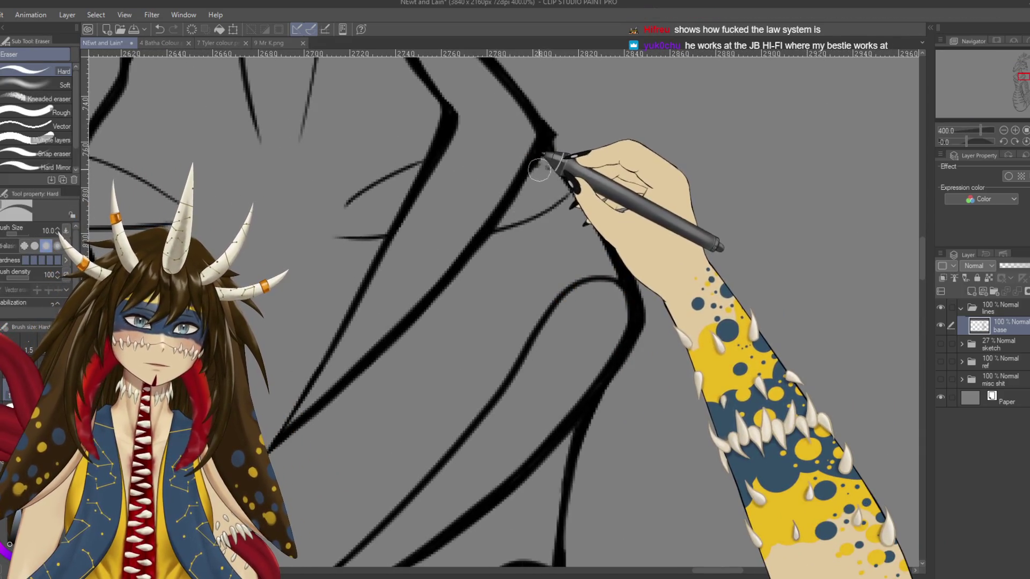
pyautogui.scroll(-4, 547, 172)
pyautogui.scroll(-5, 550, 175)
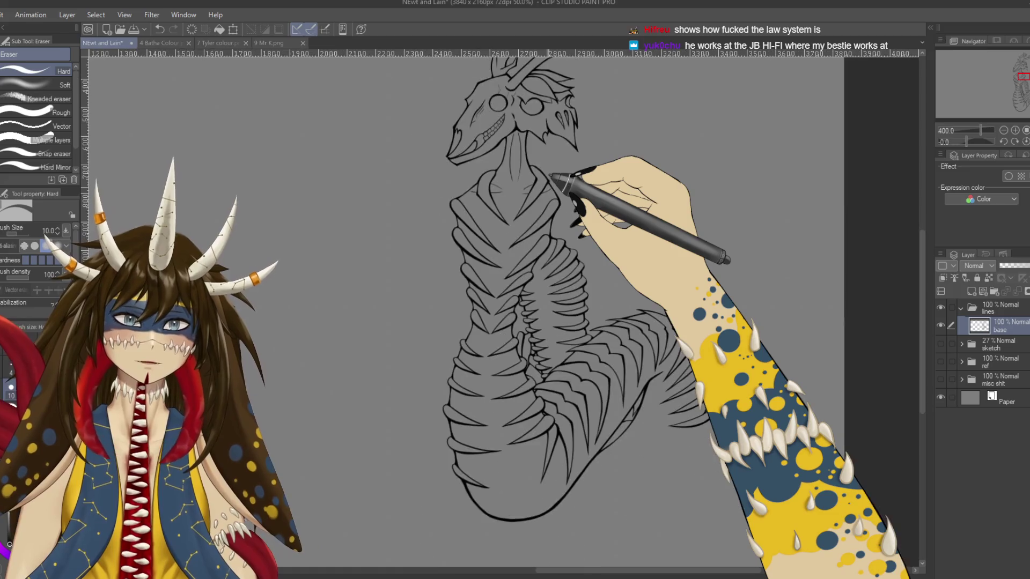
pyautogui.press('r')
pyautogui.moveTo(272, 259); pyautogui.dragTo(280, 265)
pyautogui.press('e')
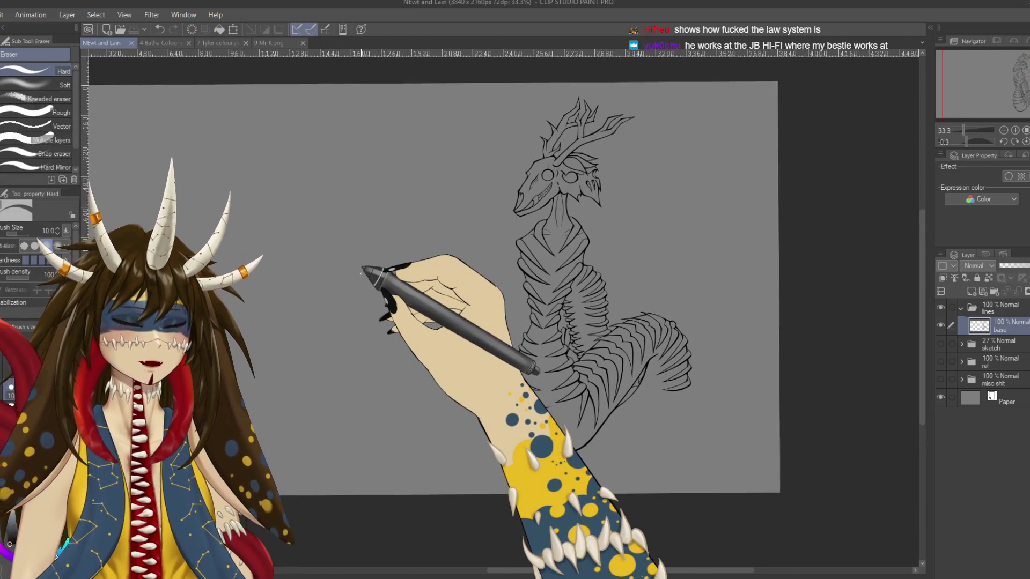